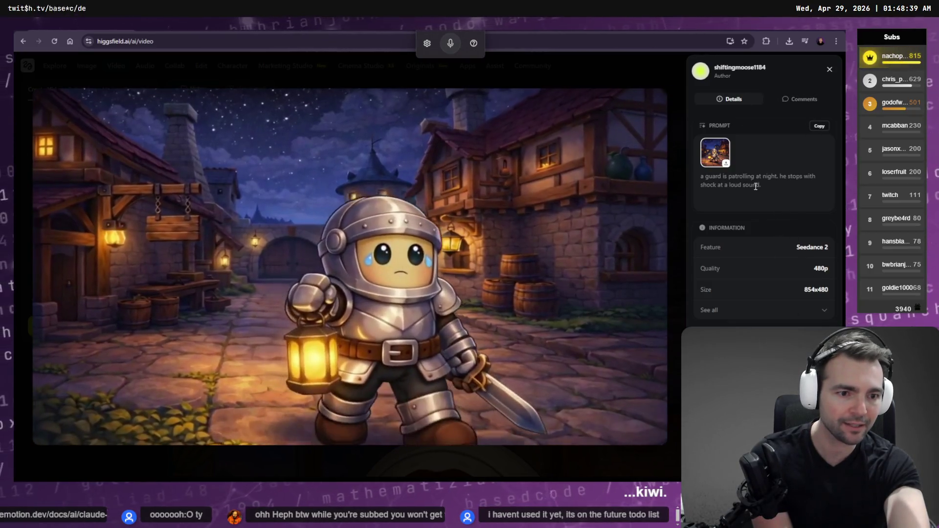
- Close the night-patrol guard video viewer and begin an edit prompt
double_click(769, 177)
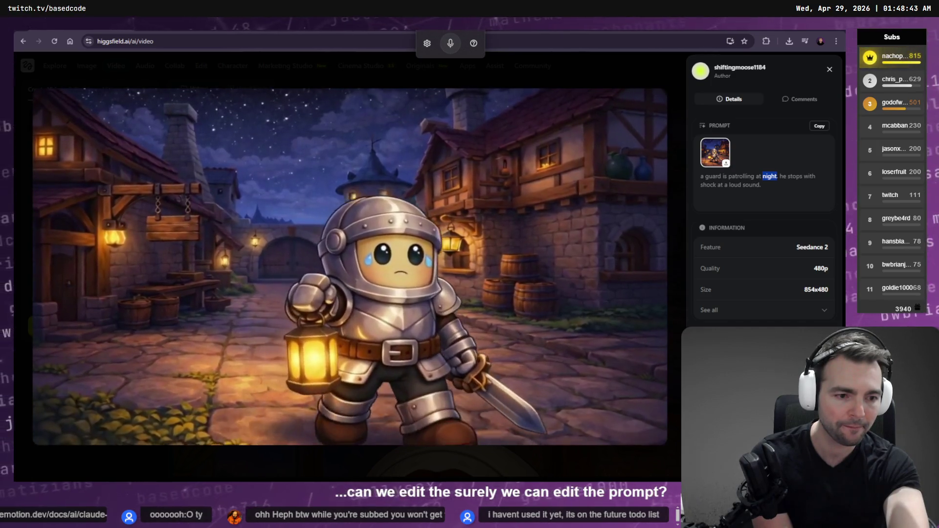
key("Escape")
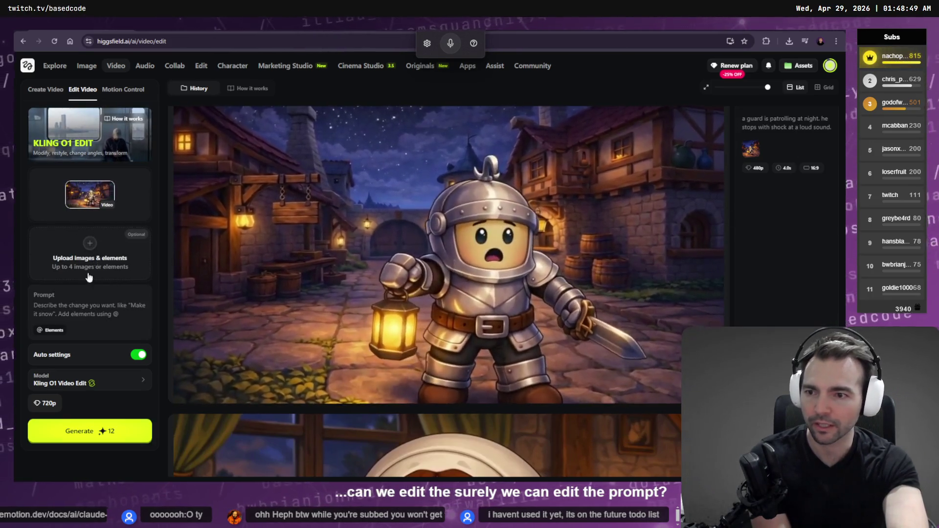
left_click(93, 309)
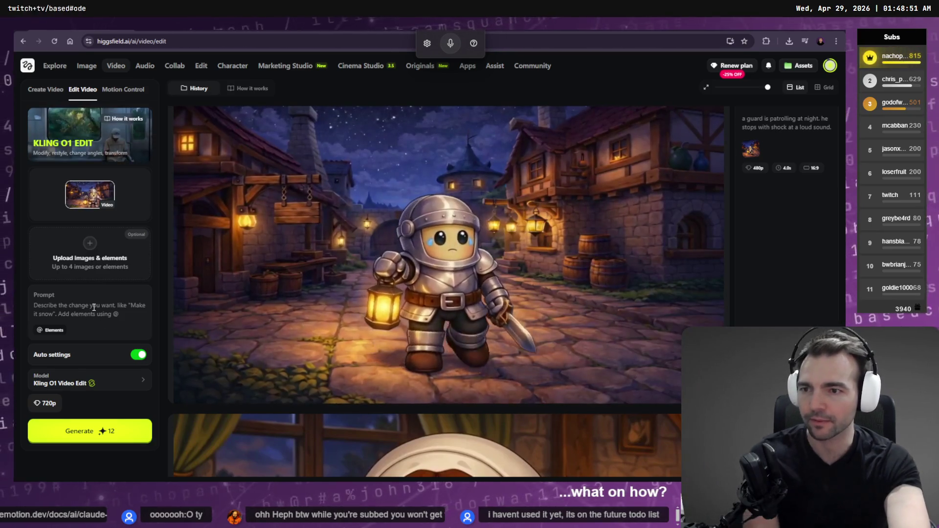
- Clear the guard video from the edit page's video input
mouse_move(367, 312)
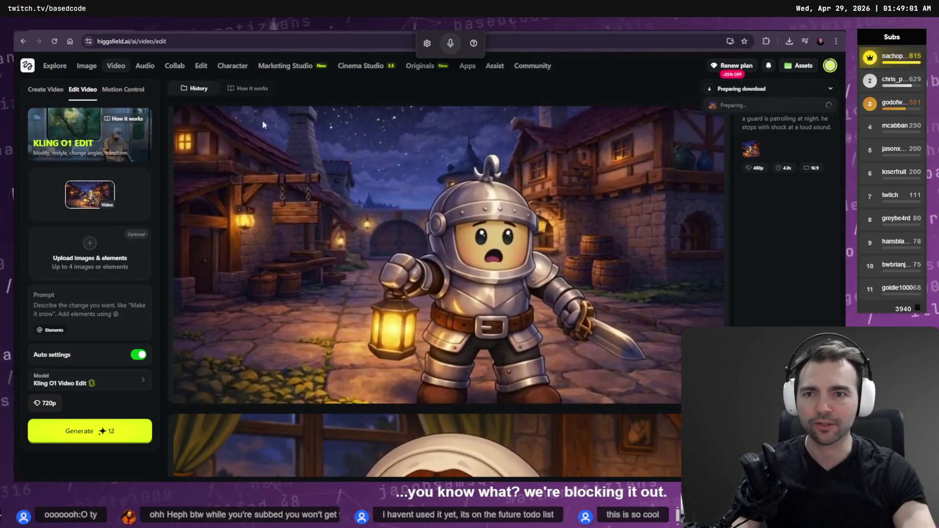
left_click(94, 90)
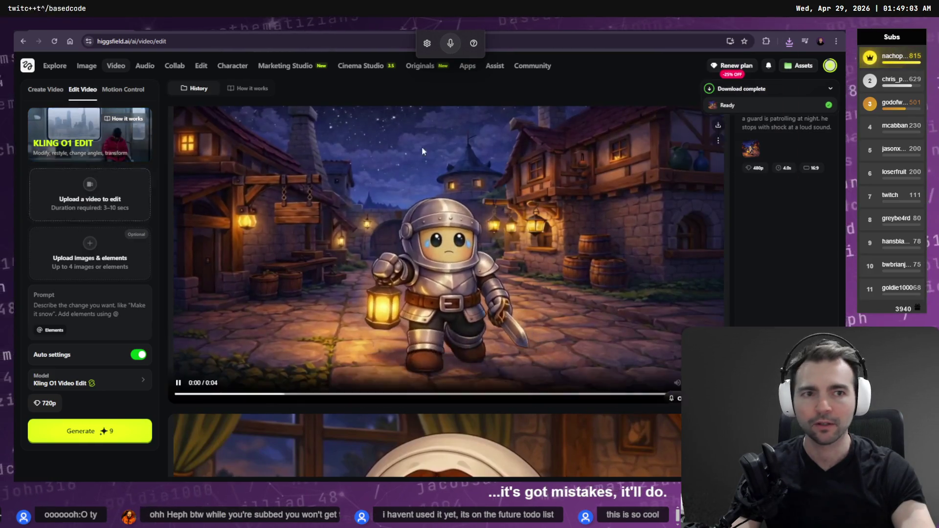
key("alt+Tab")
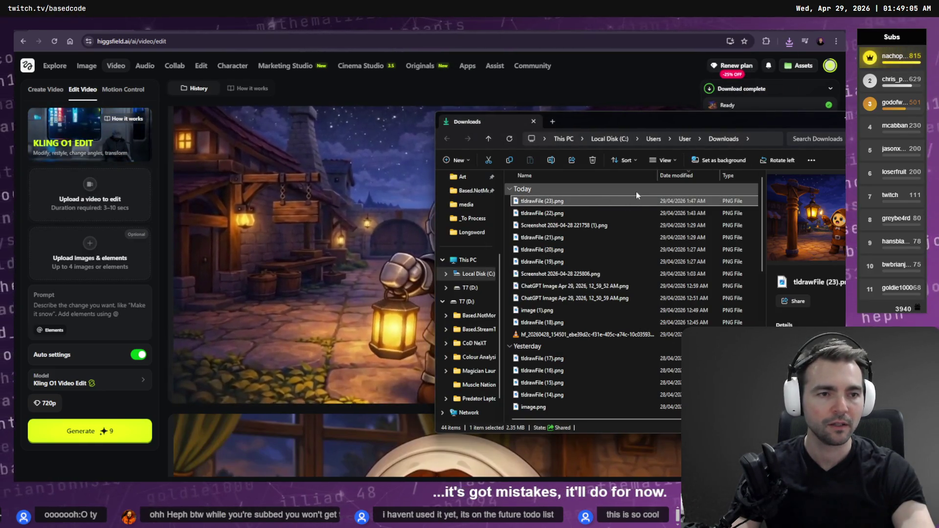
- Select the new hf_20260428 guard MP4 in Downloads and open a second Explorer window
scroll(482, 234, "up", 3)
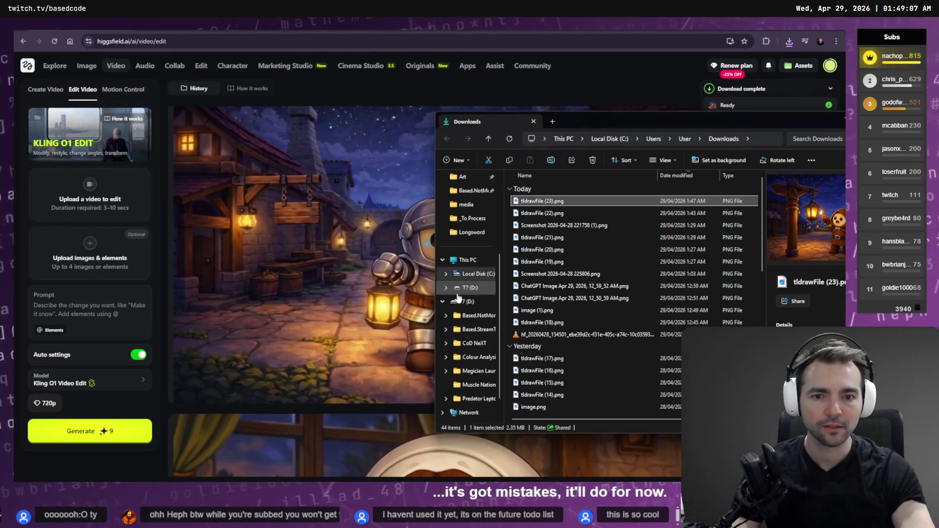
scroll(482, 236, "up", 2)
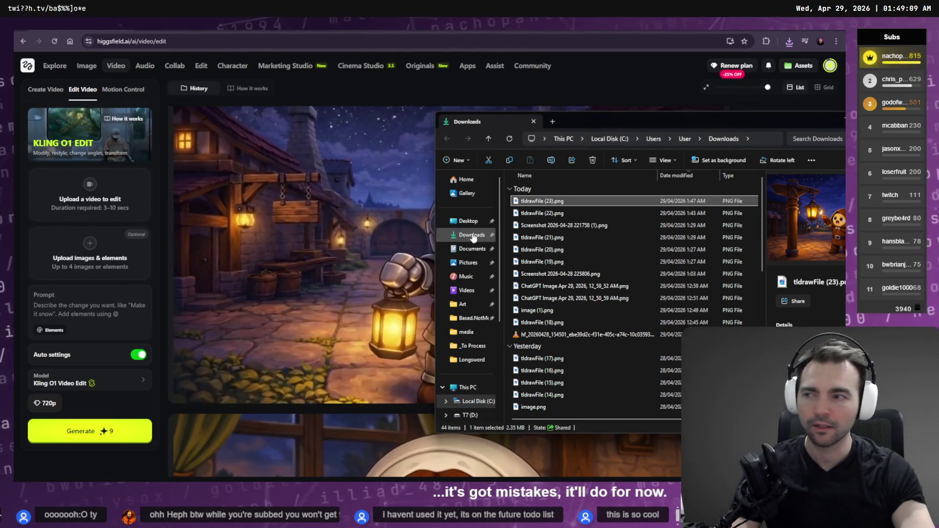
left_click(474, 235)
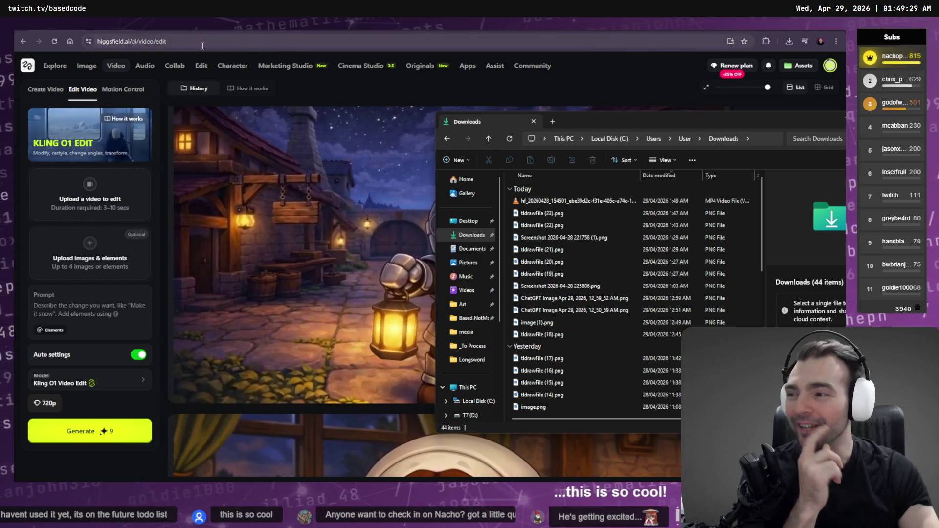
left_click(578, 202)
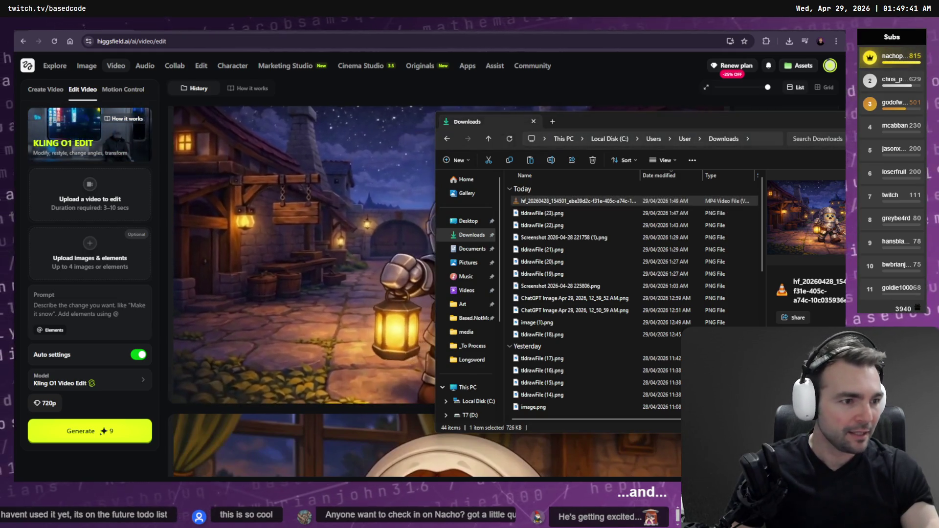
key("super+e")
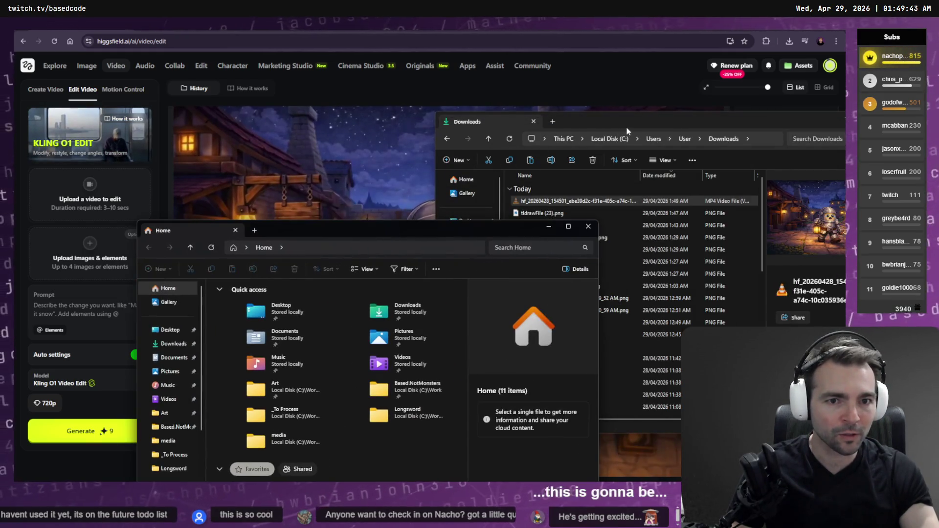
- Close the Downloads window and go to C:\Work\Based.NotMonsters
left_click_drag(626, 127, 471, 77)
key("ctrl+w")
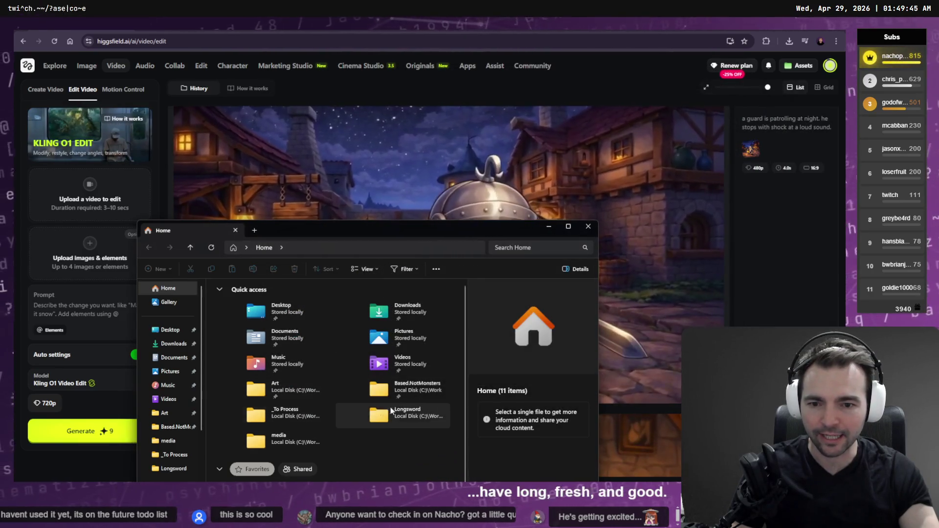
key("ctrl+l")
type("C:\\")
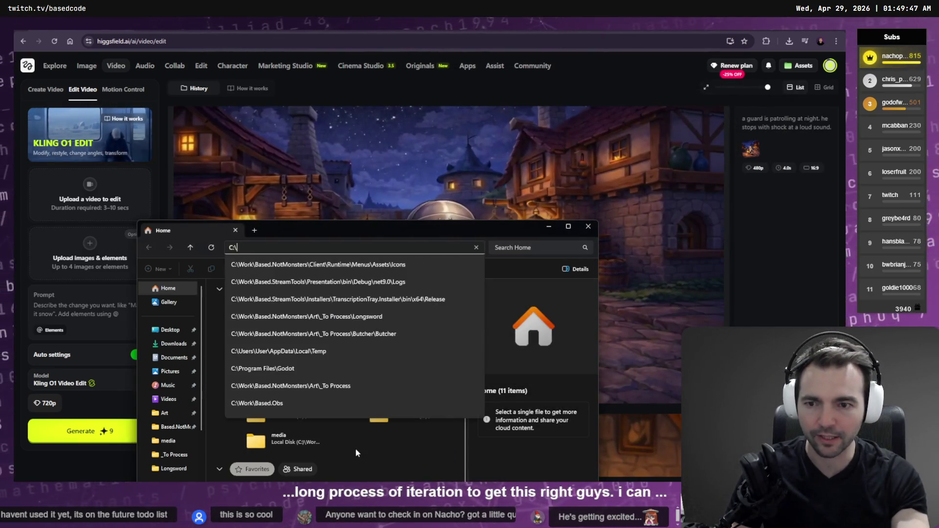
type("Work")
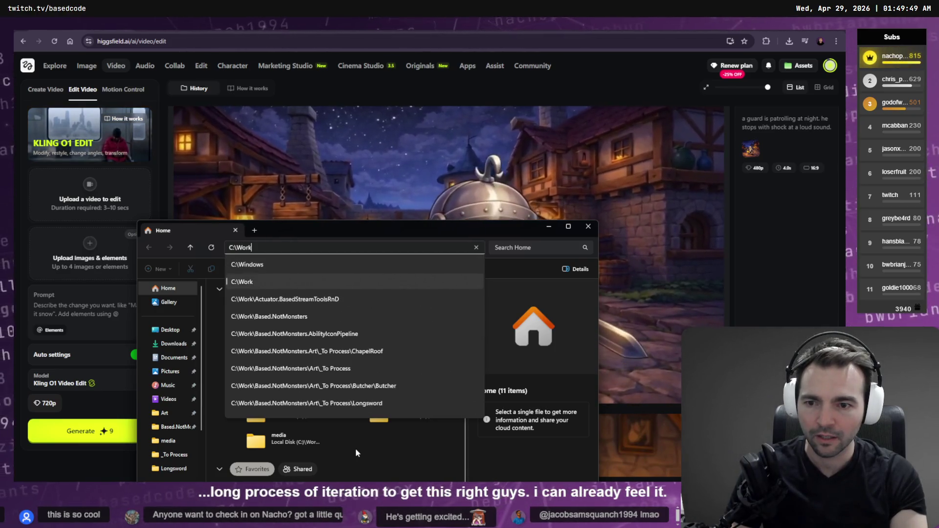
key("Down")
key("Down")
key("Down")
key("Up")
type("\\")
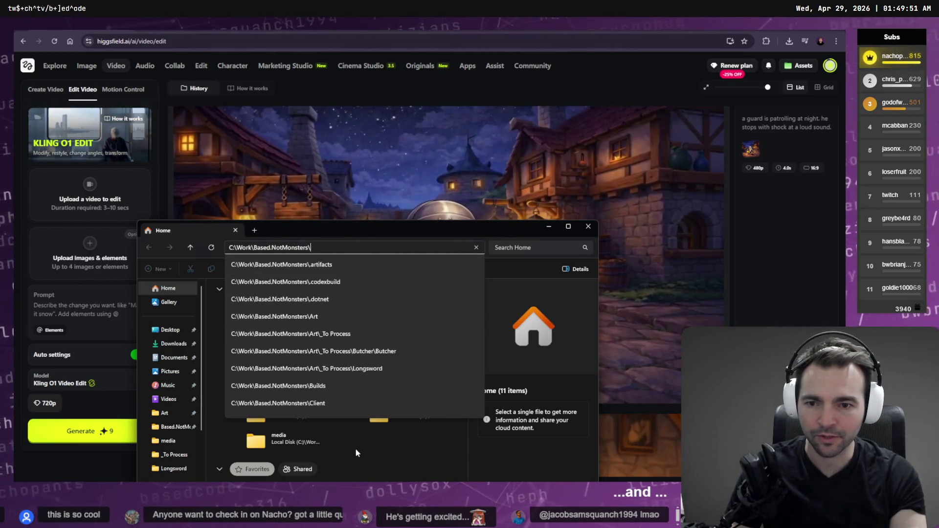
key("Return")
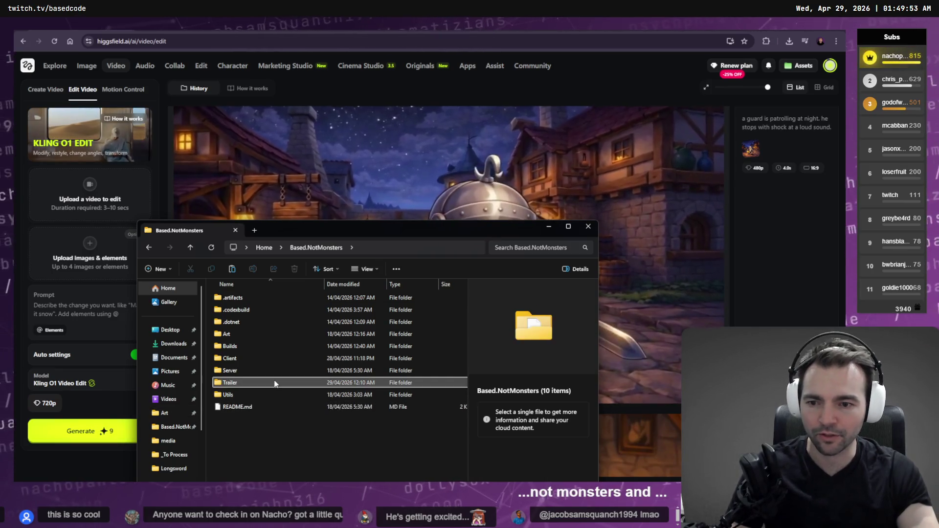
- Open the Trailer > media folder
left_click(275, 384)
double_click(252, 384)
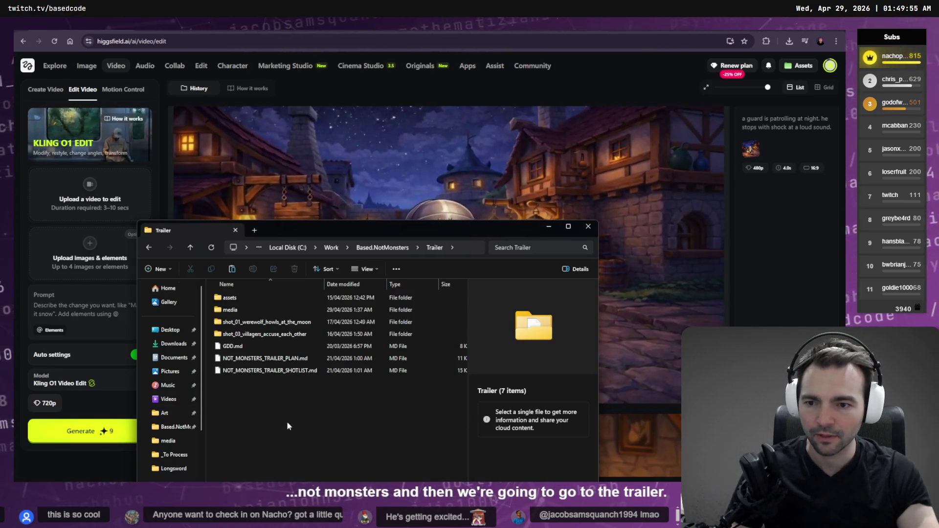
double_click(245, 309)
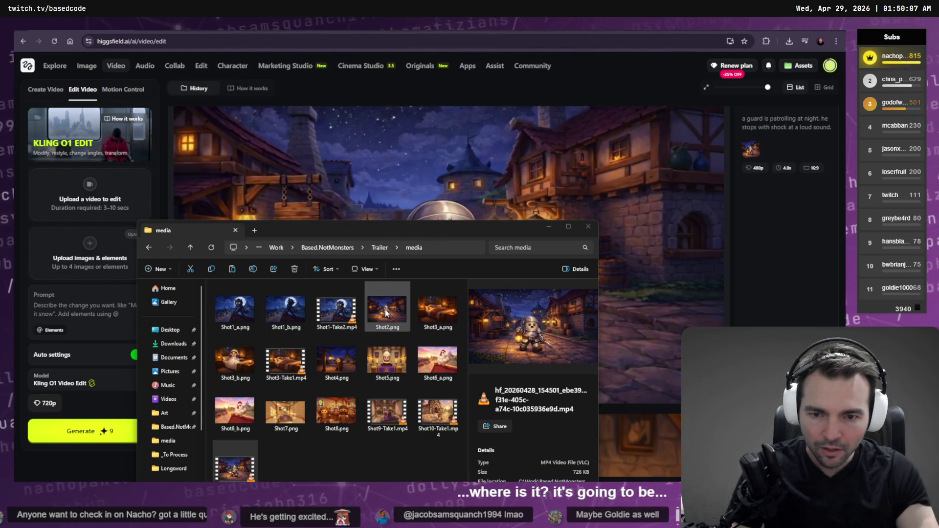
left_click(249, 462)
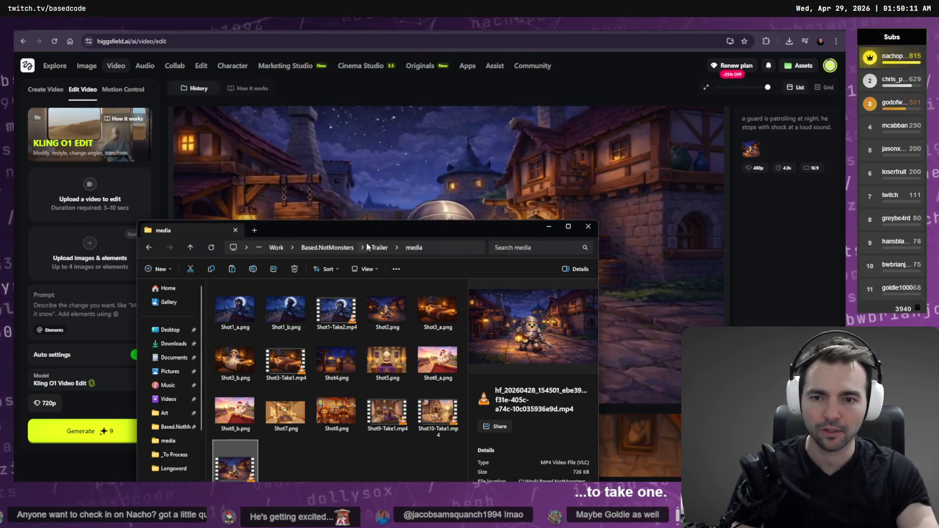
left_click_drag(376, 231, 373, 159)
- Rename the guard video to Shot2-Take1.mp4 and drag it into Resolve's media pool
key("F2")
type("Shot2")
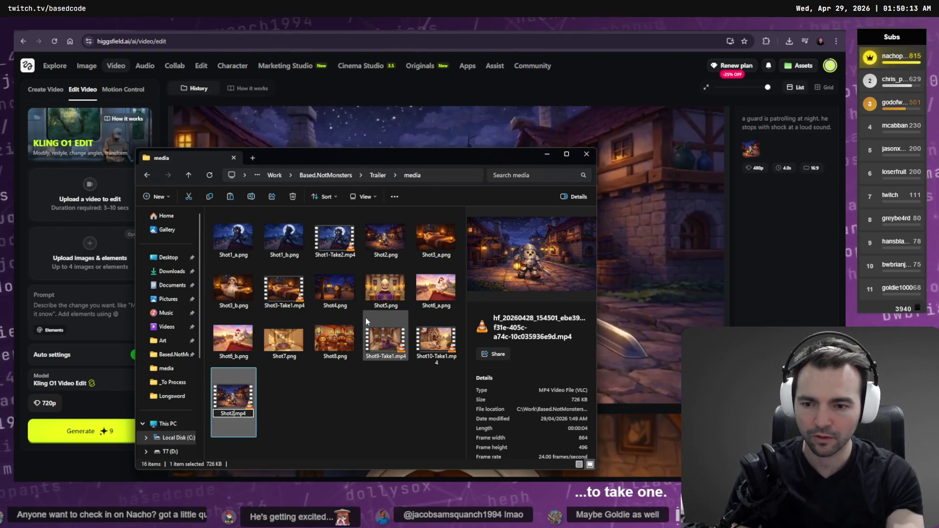
type("-Take")
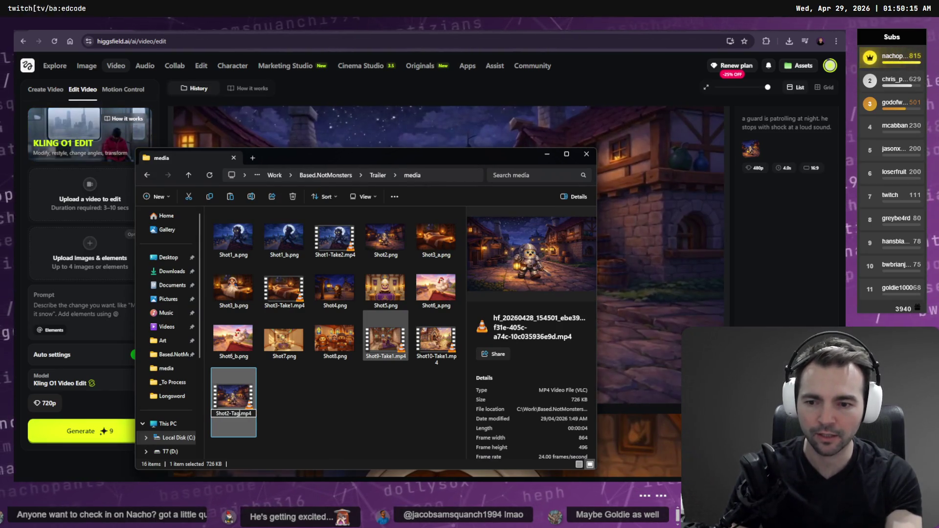
type("1")
key("Return")
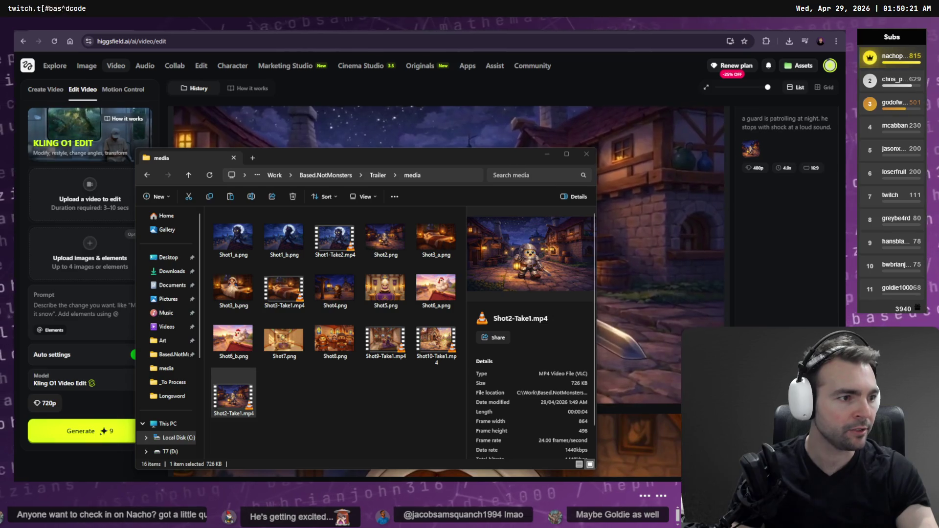
key("alt+Tab")
key("alt+Tab")
mouse_move(223, 401)
left_mouse_down()
mouse_move(153, 293)
mouse_move(144, 235)
left_mouse_up()
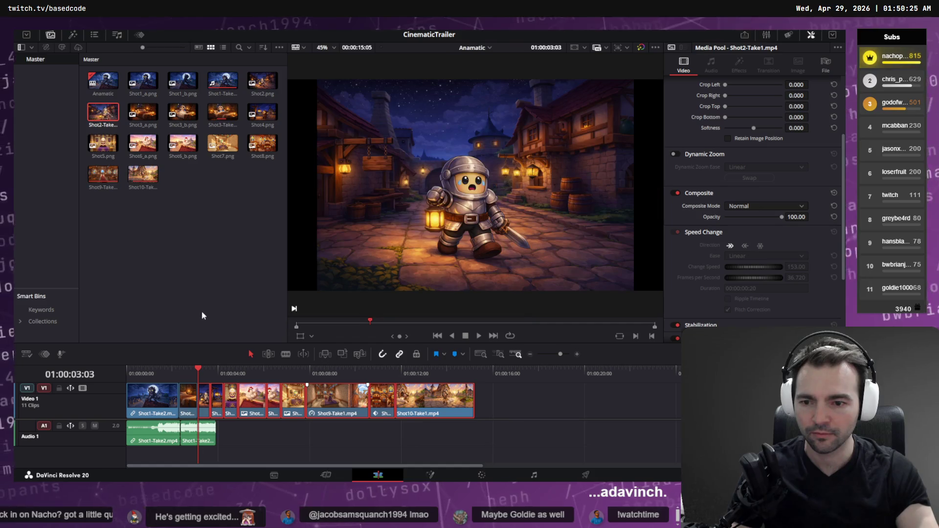
- Place Shot2-Take1 on the timeline after the Shot1 clips and preview it
mouse_move(545, 405)
left_mouse_down()
mouse_move(198, 404)
mouse_move(346, 400)
left_mouse_up()
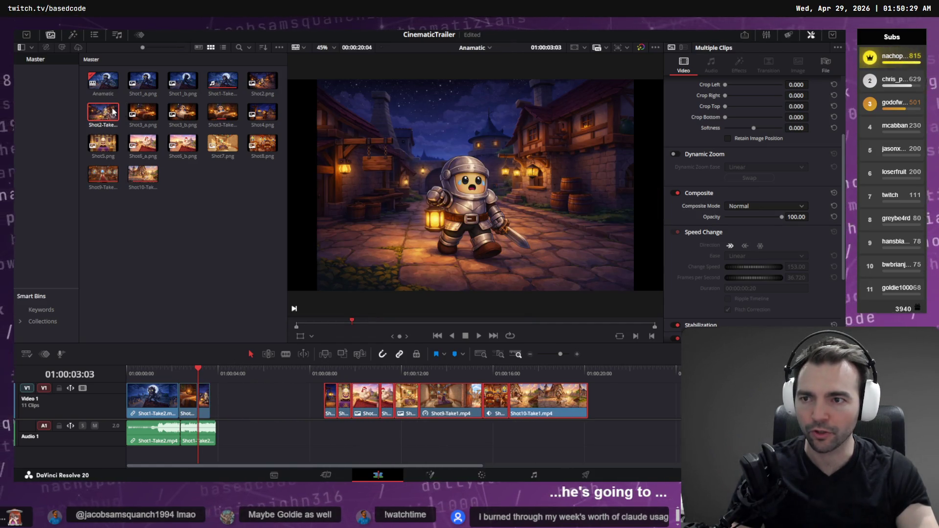
mouse_move(112, 112)
left_mouse_down()
mouse_move(247, 389)
mouse_move(218, 390)
mouse_move(278, 415)
left_mouse_up()
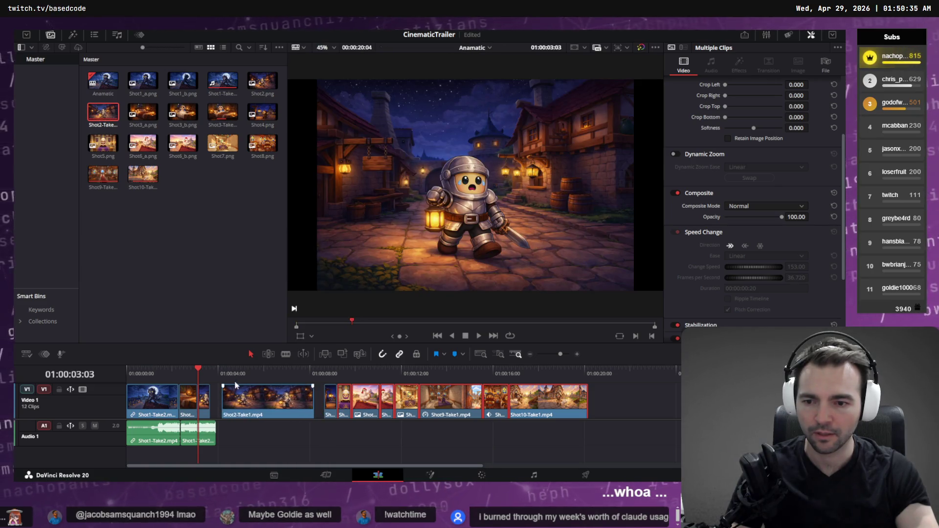
left_click(239, 376)
mouse_move(244, 379)
left_mouse_down()
mouse_move(295, 376)
mouse_move(273, 384)
left_mouse_up()
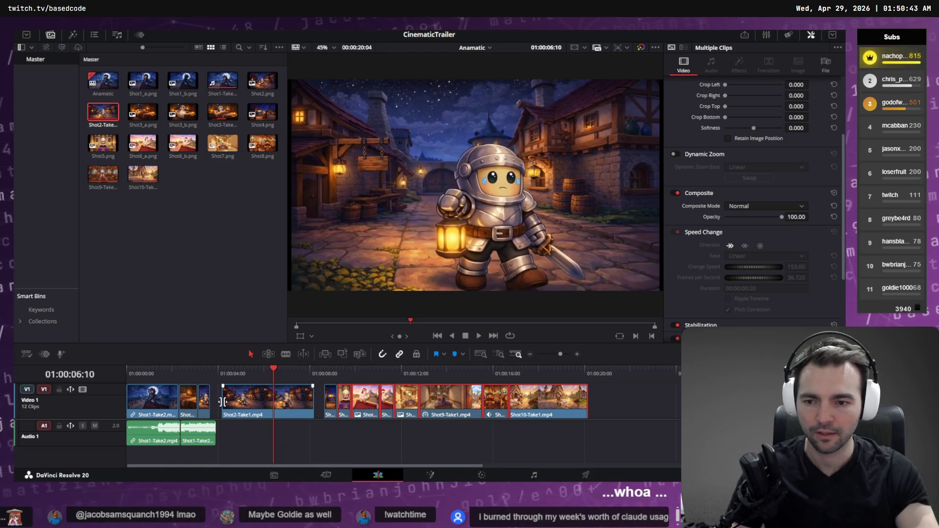
- Trim the start off Shot2-Take1 and delete the short leftover clip beside it
left_click_drag(223, 403, 272, 402)
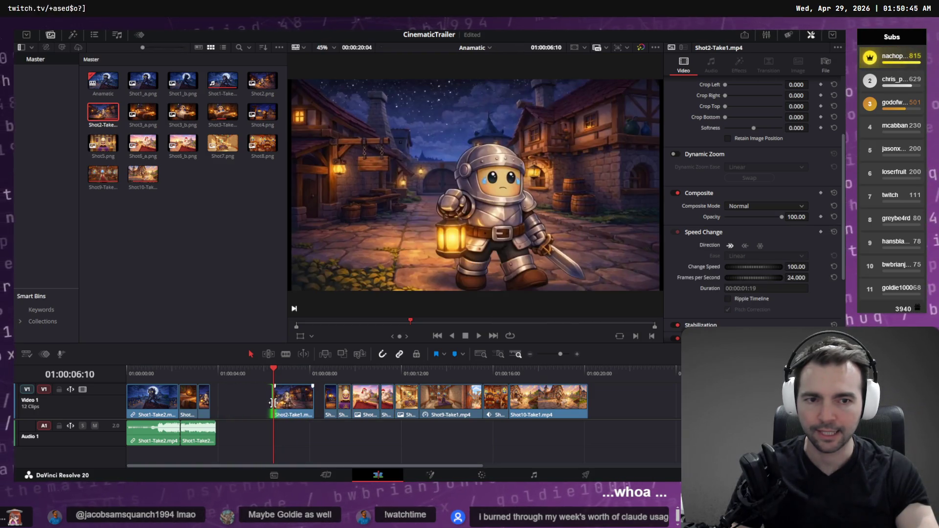
mouse_move(278, 371)
left_mouse_down()
mouse_move(303, 375)
mouse_move(291, 375)
mouse_move(301, 384)
mouse_move(294, 400)
left_mouse_up()
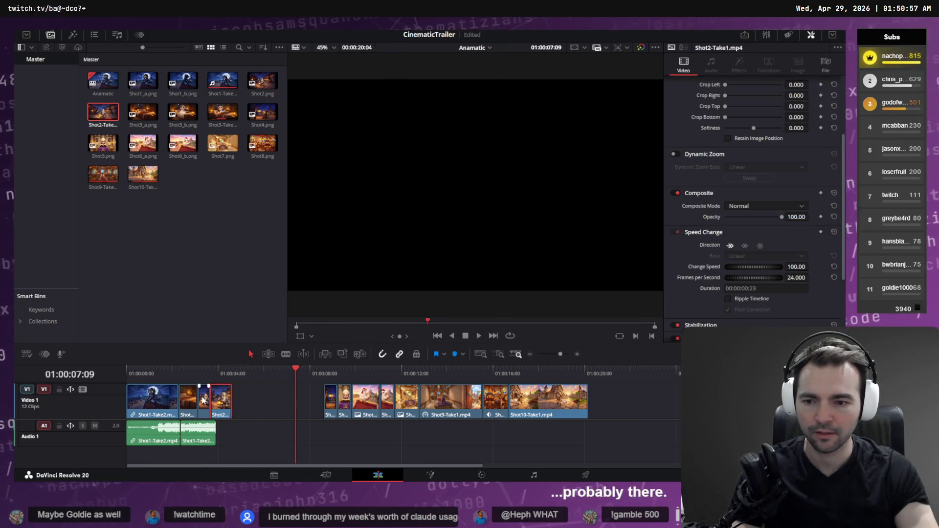
key("Delete")
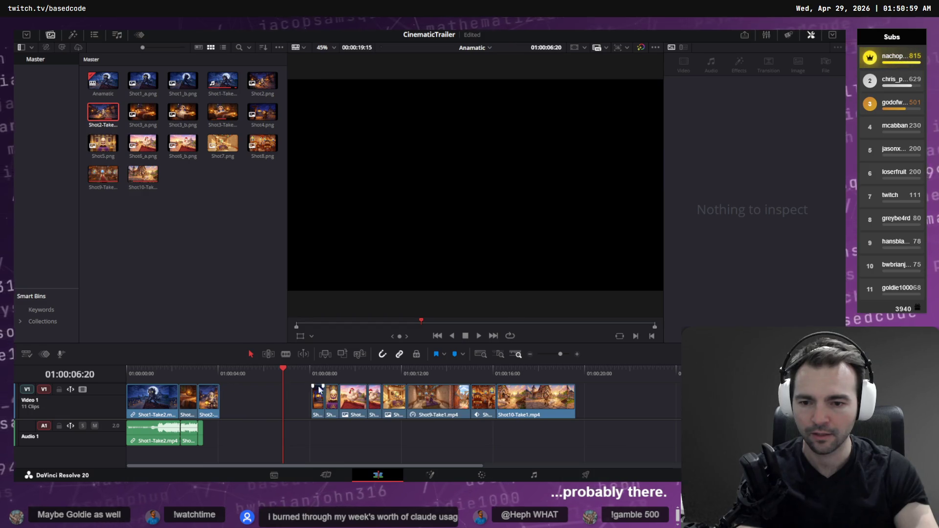
- Delete the small clip after the gap, pull later clips left, and review the werewolf cut
left_click_drag(612, 407, 612, 407)
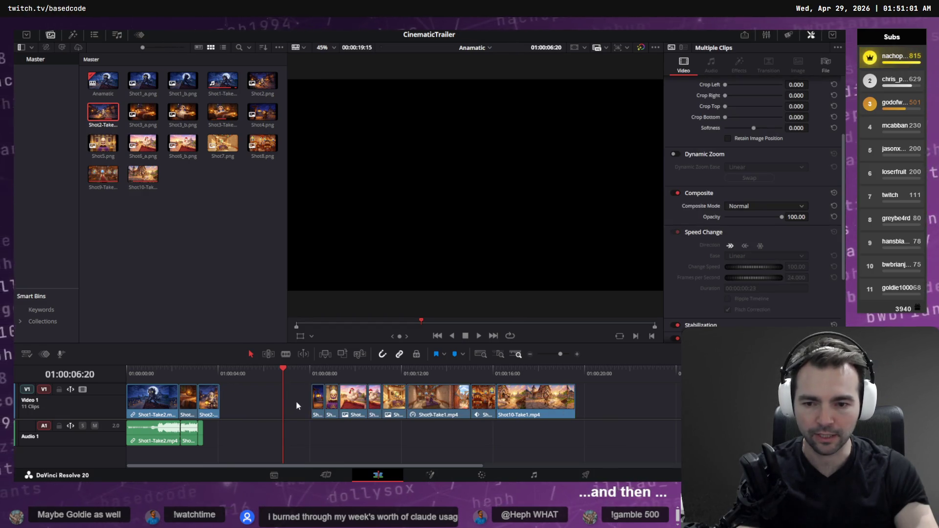
left_click(318, 400)
key("Delete")
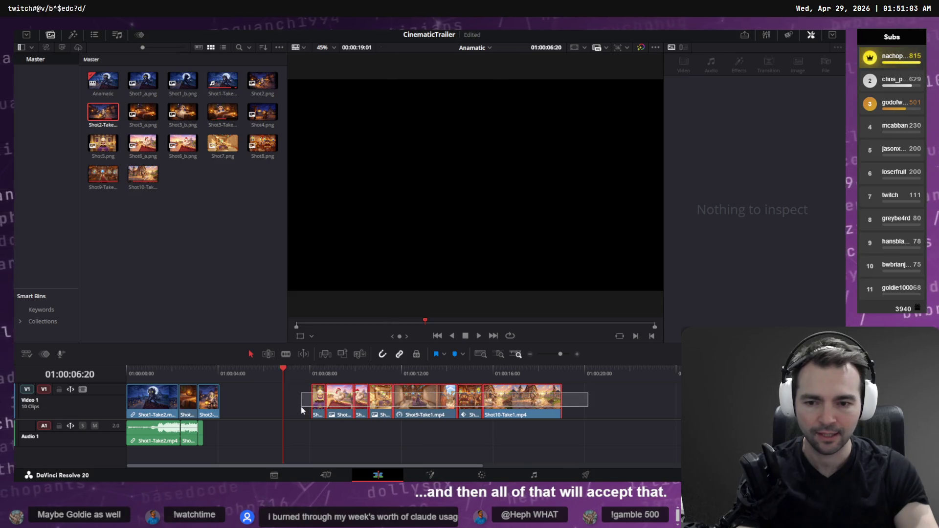
left_click_drag(302, 411, 228, 404)
left_click_drag(218, 372, 116, 383)
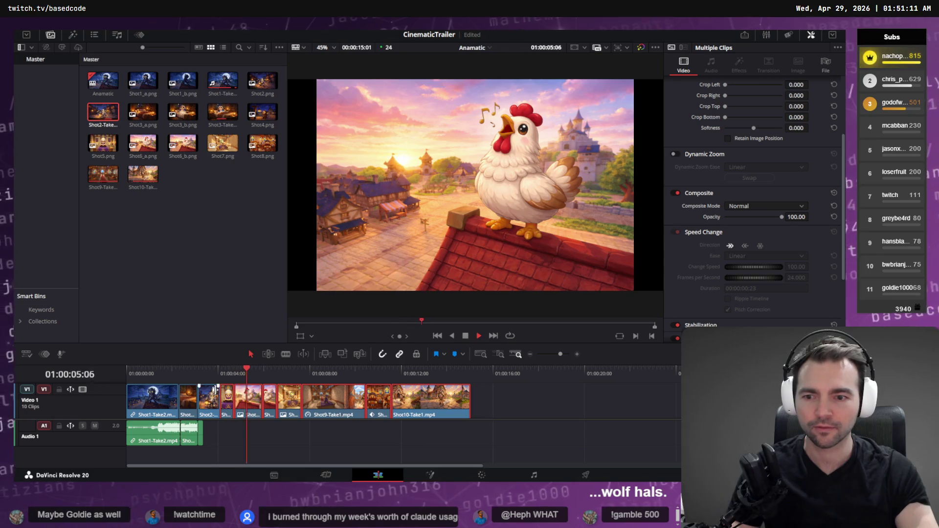
left_click_drag(204, 372, 157, 368)
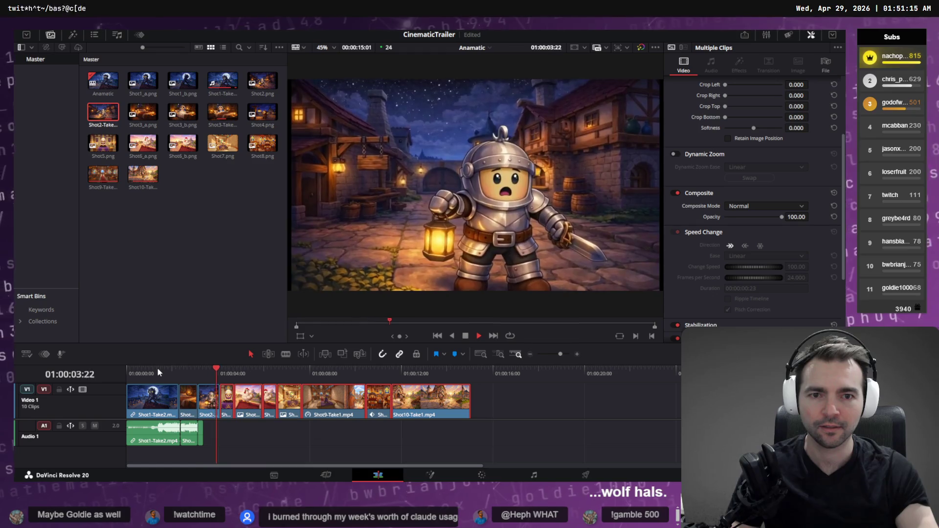
left_click(156, 372)
mouse_move(153, 373)
left_mouse_down()
mouse_move(177, 372)
mouse_move(168, 373)
mouse_move(171, 383)
left_mouse_up()
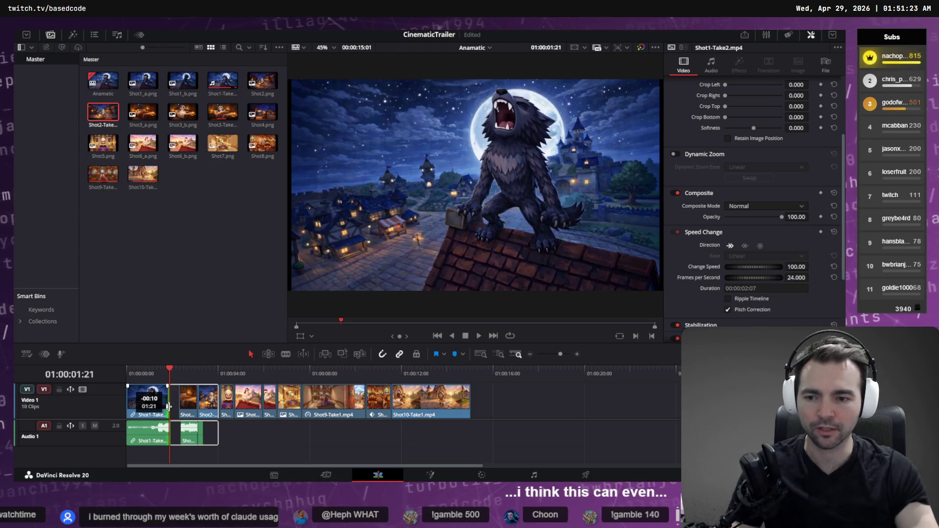
left_click_drag(168, 406, 178, 406)
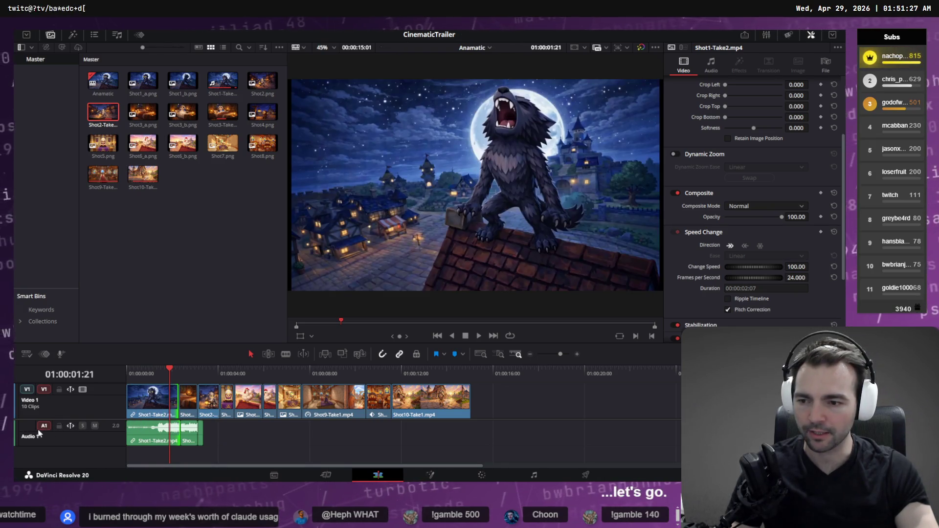
- Lock Audio 1, trim 10 frames off Shot1-Take2, and shift the later clips 10 frames left
left_click(63, 426)
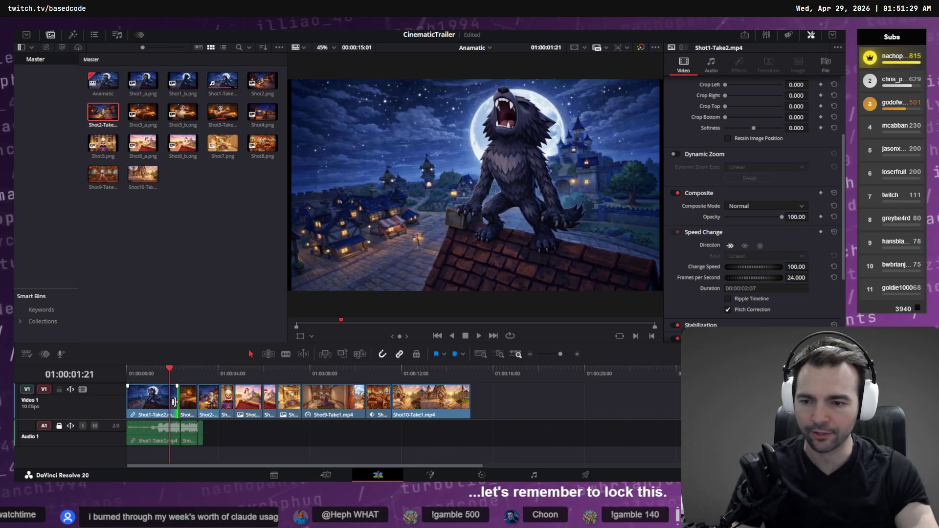
left_click_drag(174, 402, 168, 404)
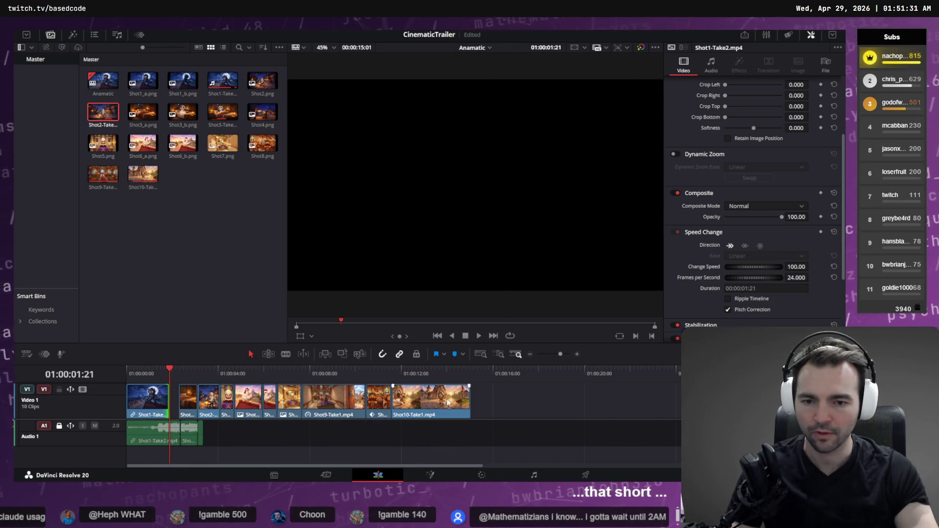
left_click_drag(568, 394, 255, 409)
left_click_drag(187, 409, 177, 410)
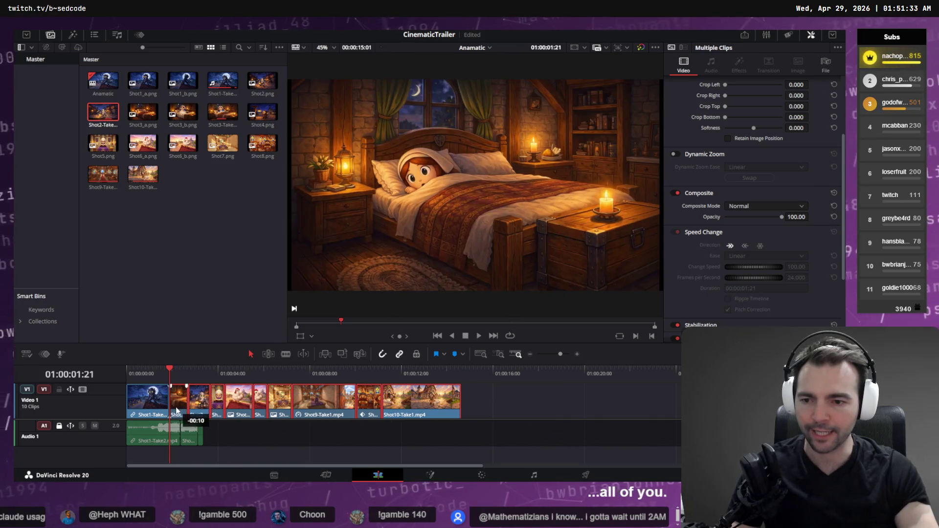
- Play the trimmed opening, undo the clip shift, and extend Shot1-Take2 to fill the gap
left_click(143, 375)
key("space")
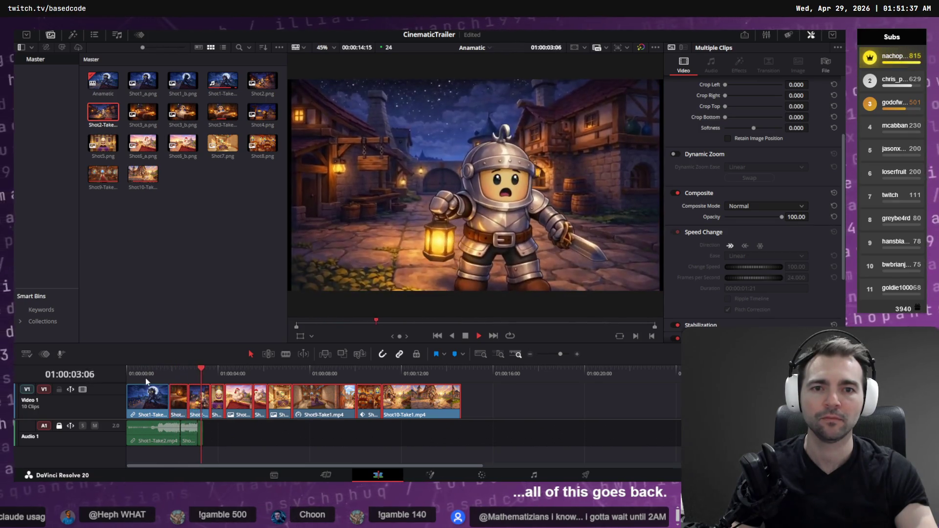
key("space")
key("ctrl+z")
left_click_drag(168, 399, 172, 399)
- Move Shot3-Take1 and all following clips 3 frames earlier
scroll(175, 383, "up", 5)
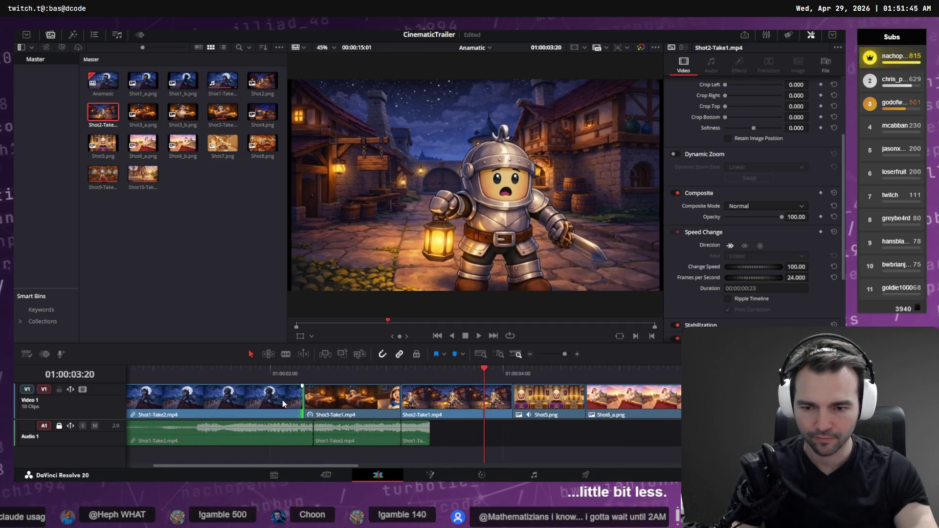
left_click_drag(300, 402, 289, 406)
scroll(298, 404, "right", 15)
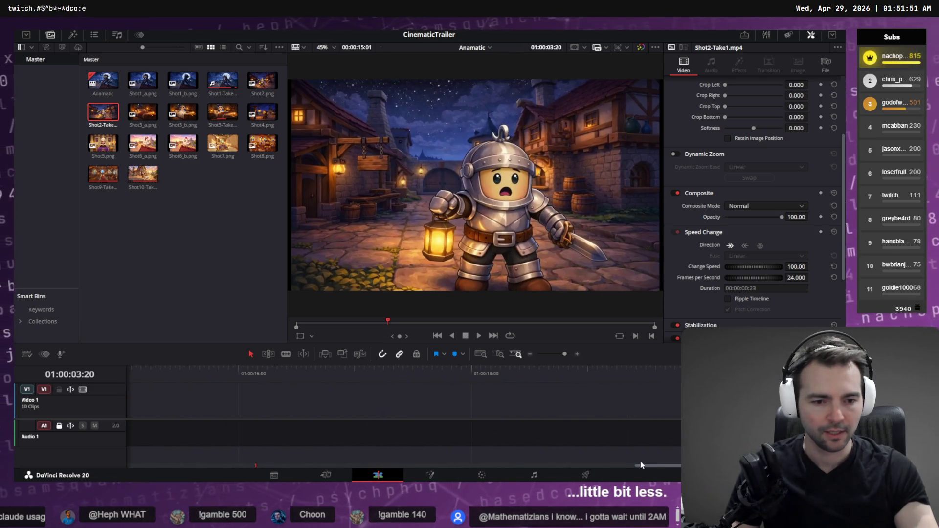
scroll(642, 465, "left", 15)
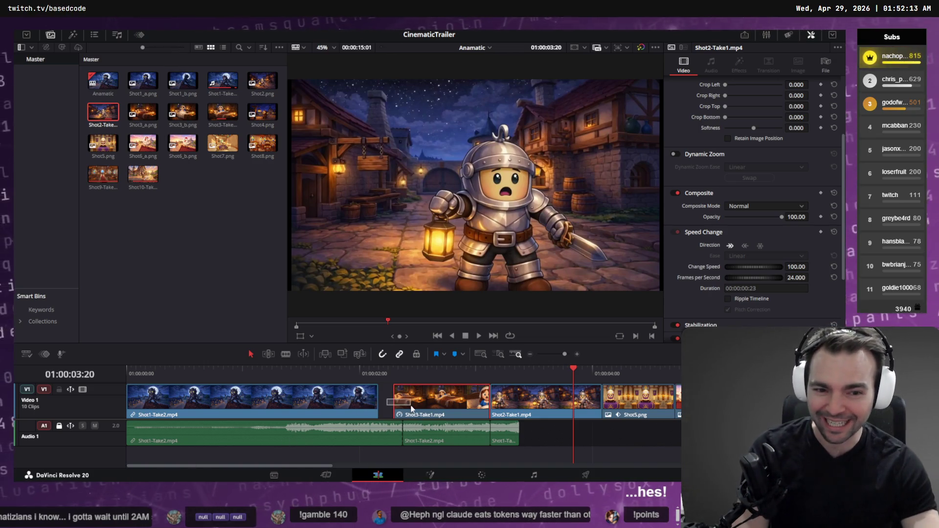
mouse_move(411, 408)
left_mouse_down()
mouse_move(685, 411)
mouse_move(233, 426)
left_mouse_up()
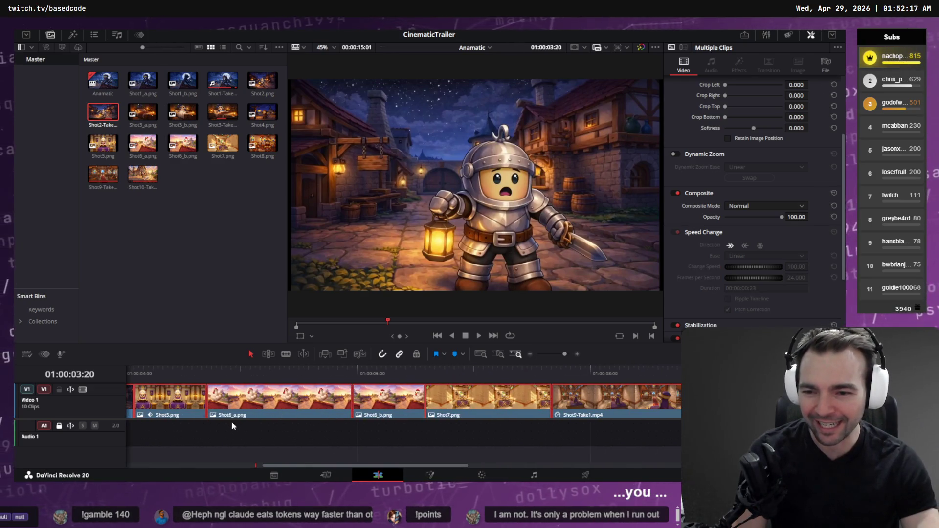
left_click_drag(326, 467, 199, 466)
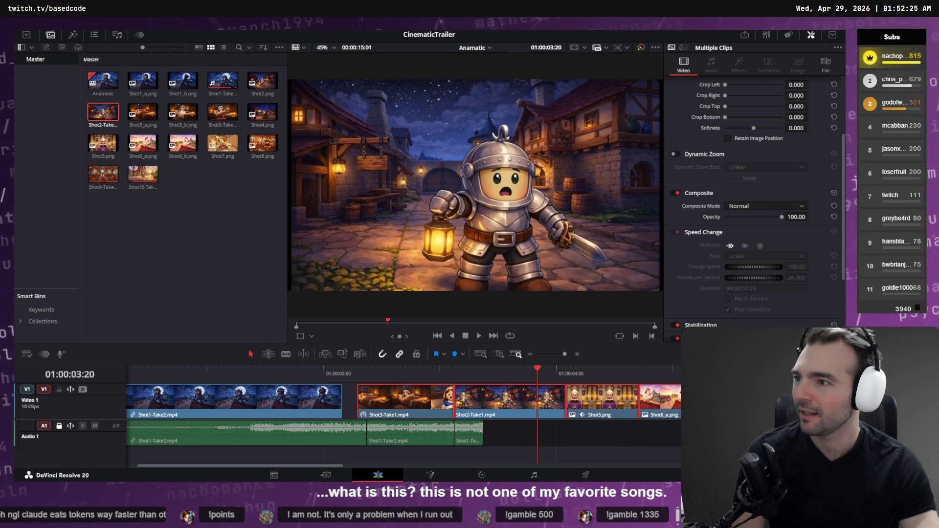
left_click_drag(369, 402, 367, 400)
left_click_drag(329, 373, 172, 375)
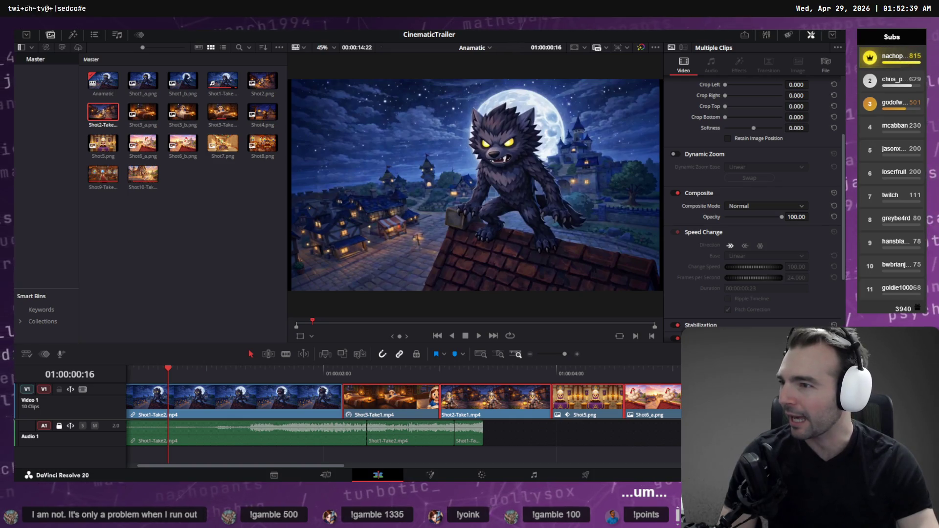
- Replay the trailer opening from the start and check Shot2-Take1.mp4 in the media folder
key("Home")
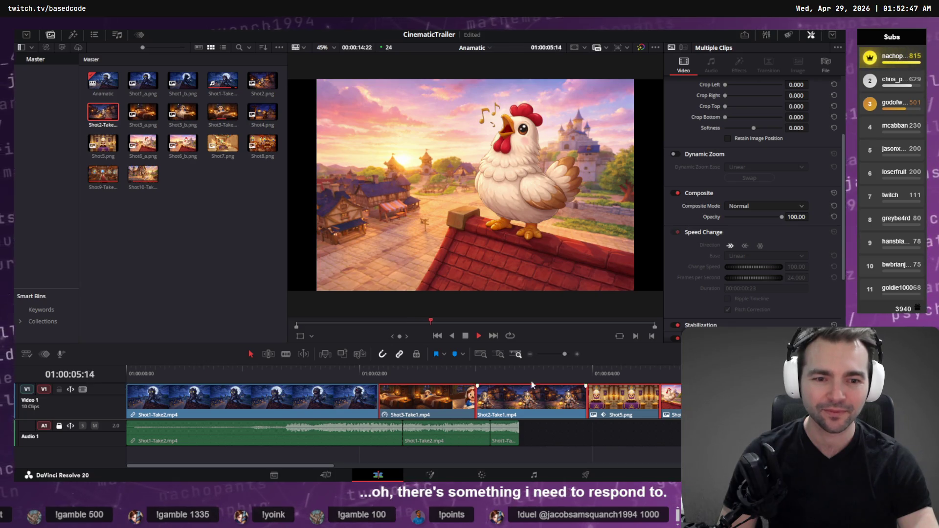
left_click(256, 385)
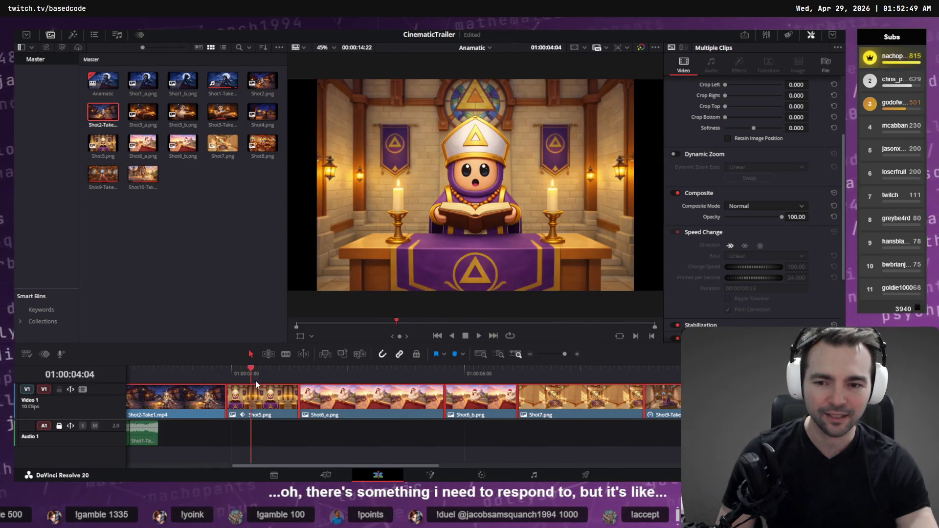
key("space")
key("Home")
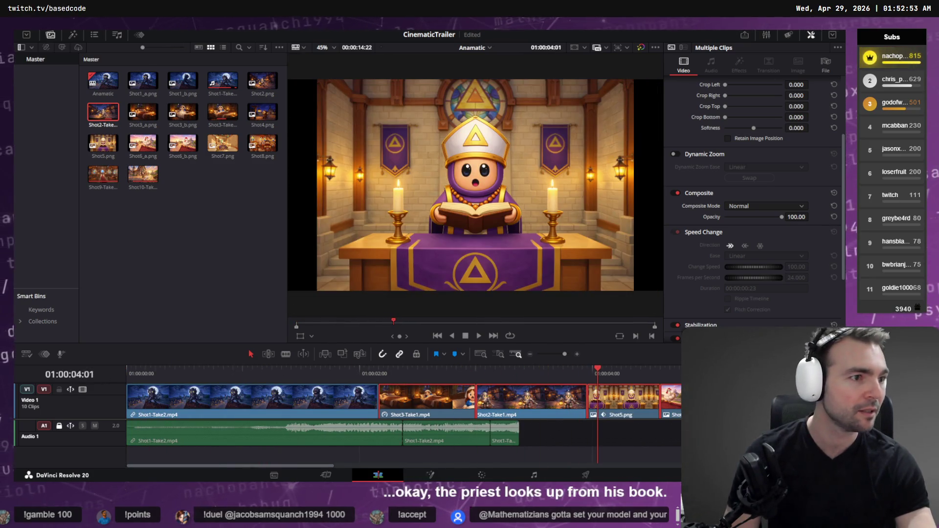
key("alt+Tab")
left_click(240, 417)
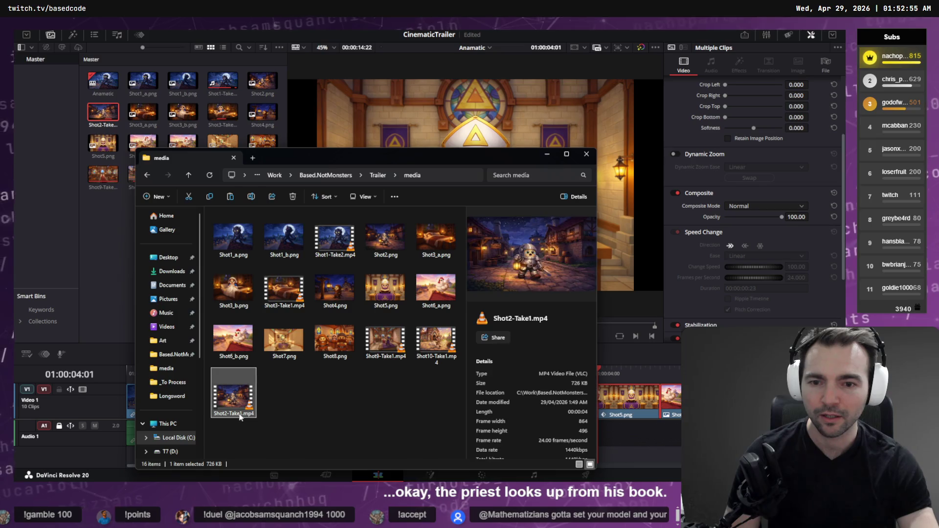
left_click(302, 365)
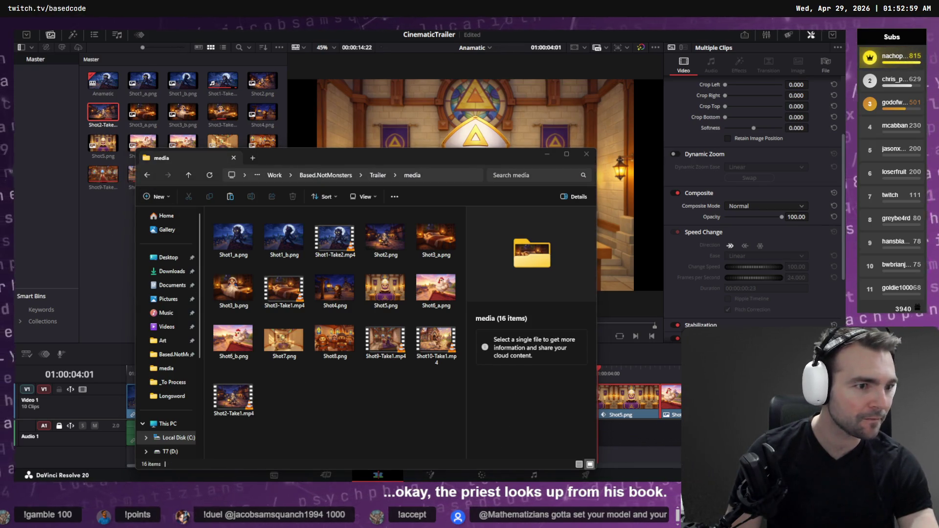
- Download the Shot5 priest image from the tldraw storyboard
key("alt+Tab")
right_click(513, 212)
left_click(510, 166)
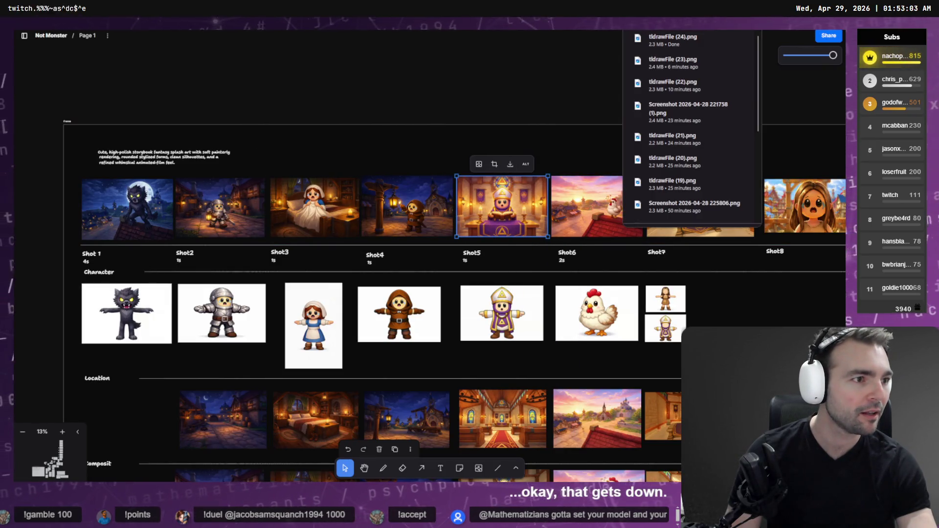
key("alt+Tab")
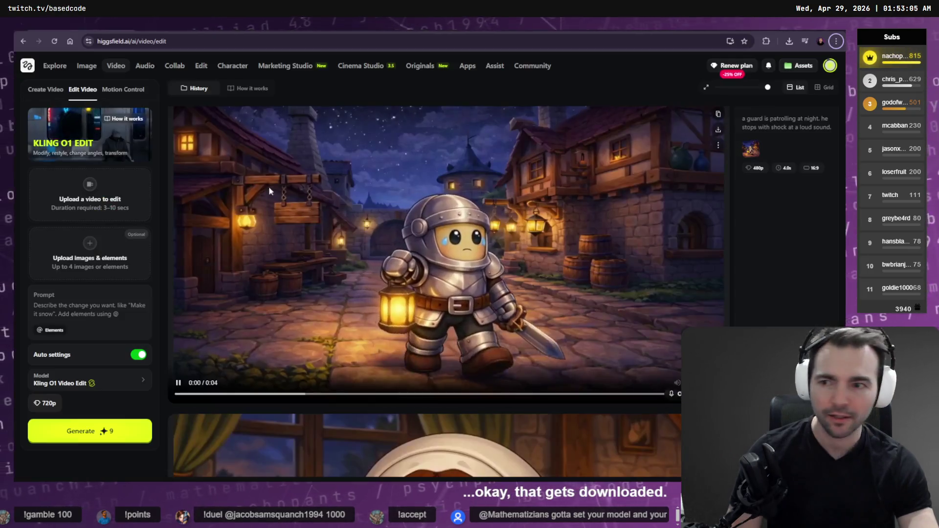
- Upload tldrawFile (24).png on Higgsfield's Create Video page
mouse_move(124, 72)
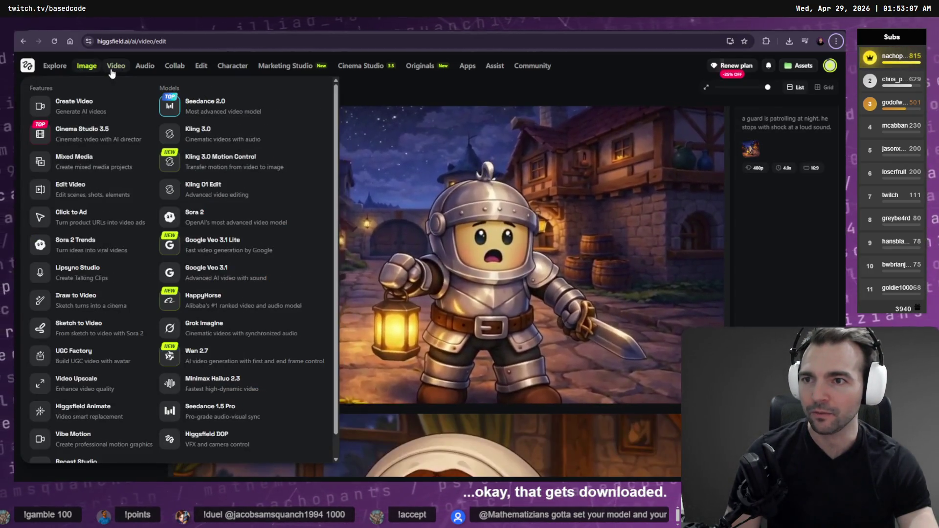
left_click(203, 189)
key("alt+Left")
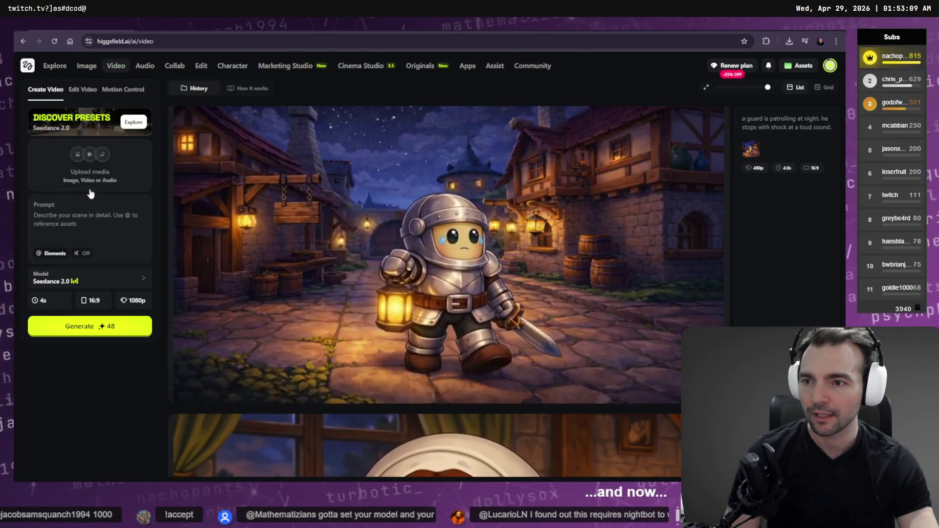
left_click(88, 181)
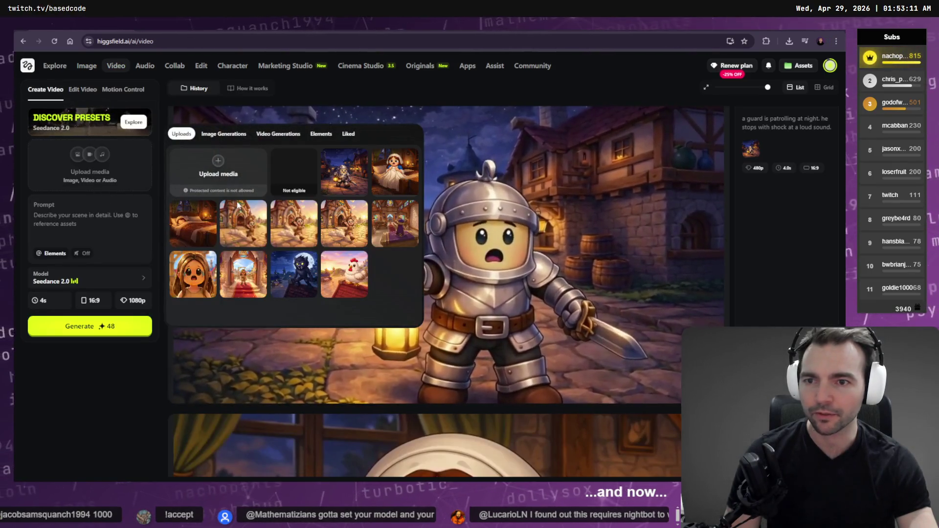
left_click(201, 168)
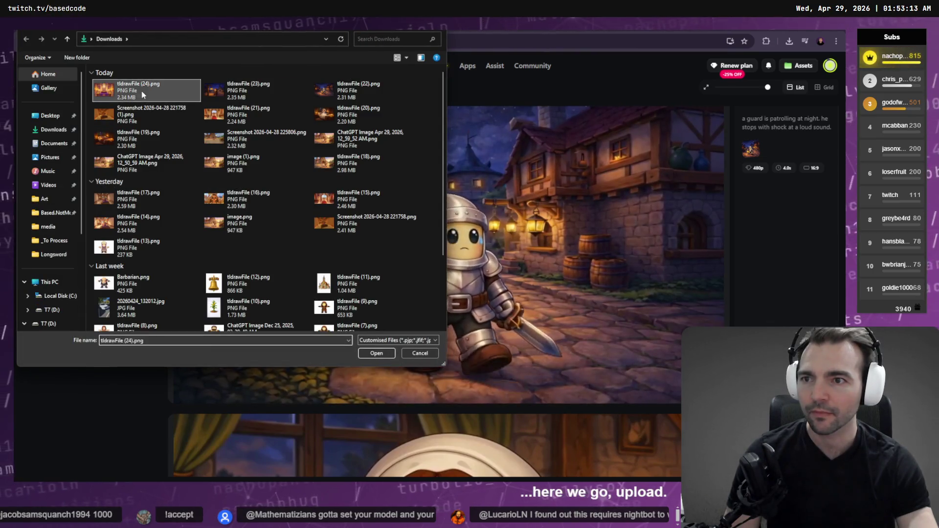
double_click(143, 95)
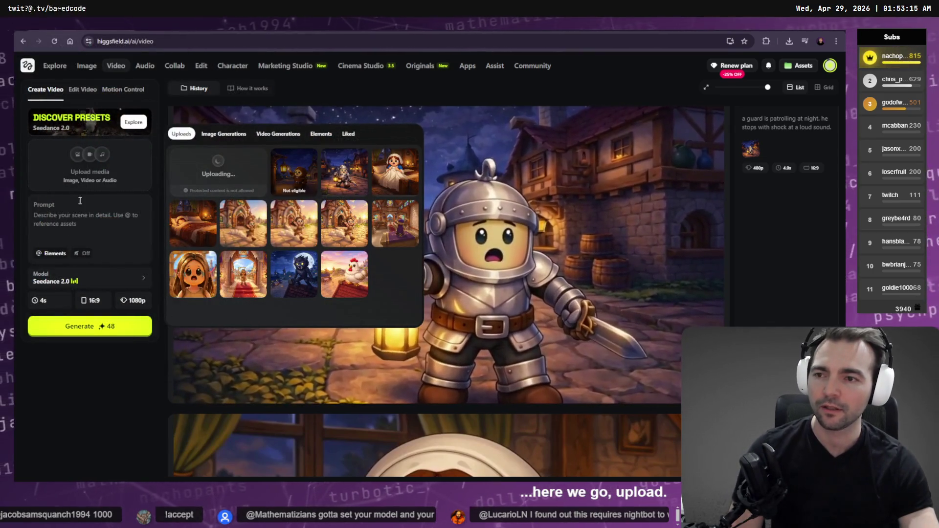
- Dictate a prompt where the priest looks up from his book, shock turning to sly excitement
left_click(79, 219)
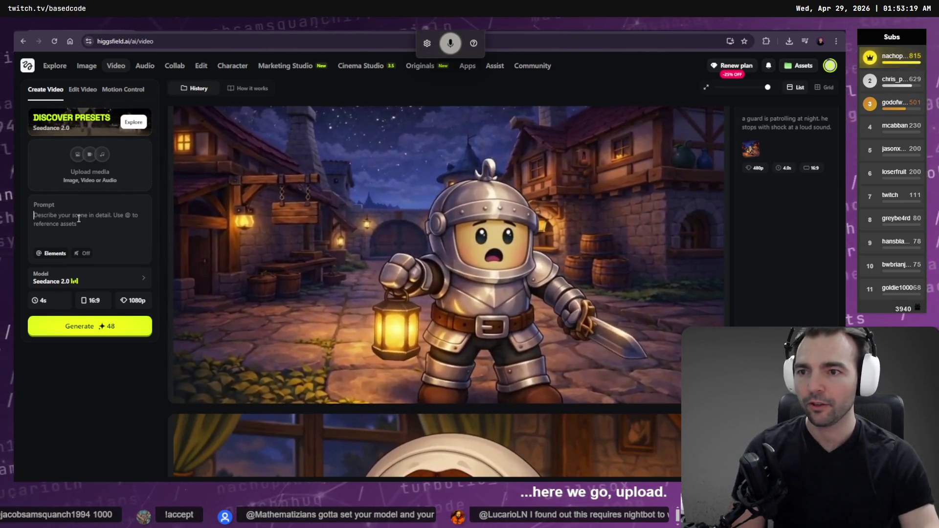
key("super+h")
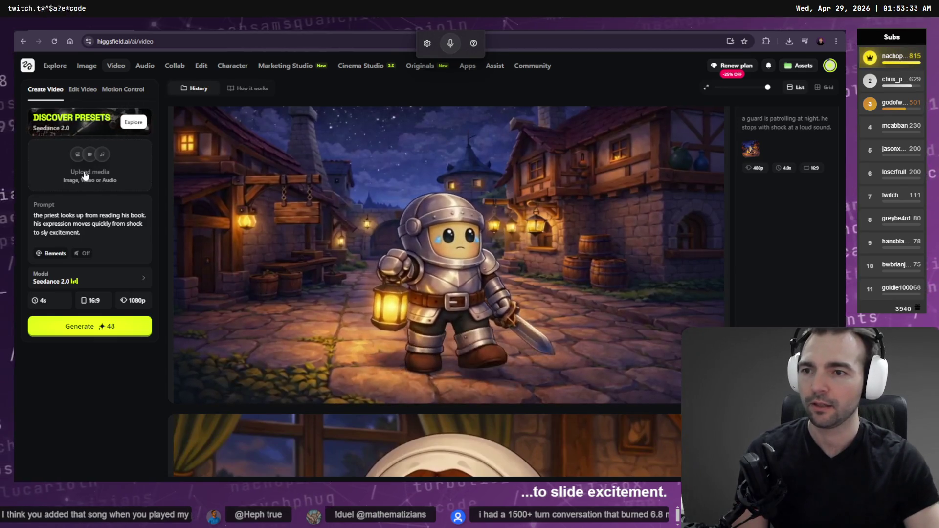
left_click(90, 167)
left_click(241, 174)
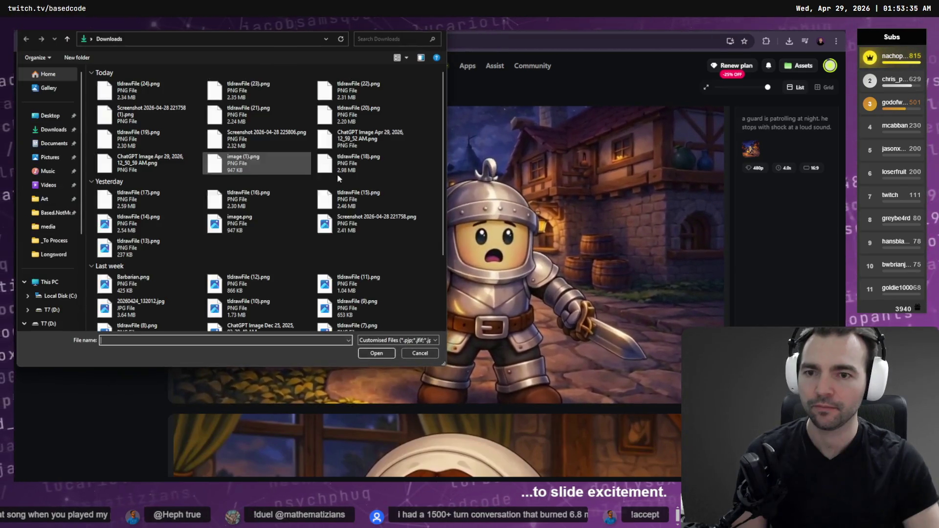
- Attach the priest image as reference and submit a 4s, 16:9, 1080p Seedance 2.0 generation
left_click(424, 356)
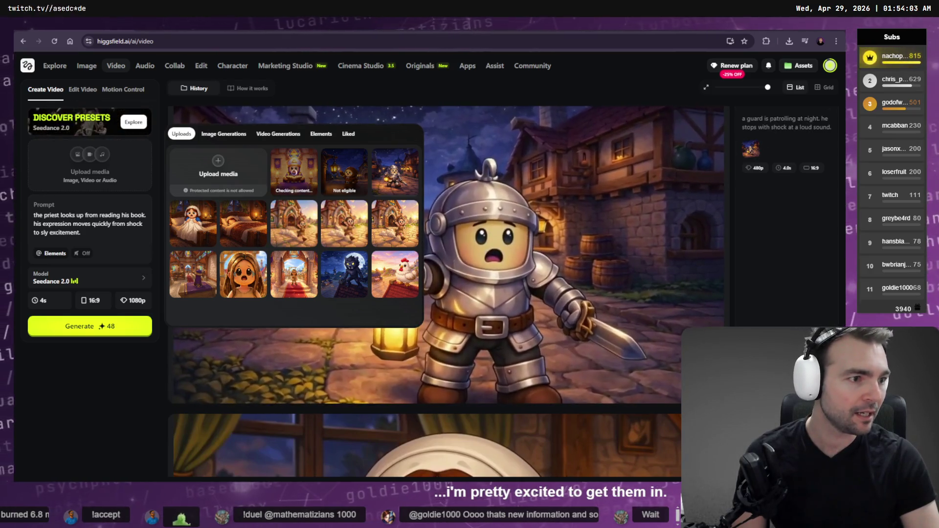
key("alt+Tab")
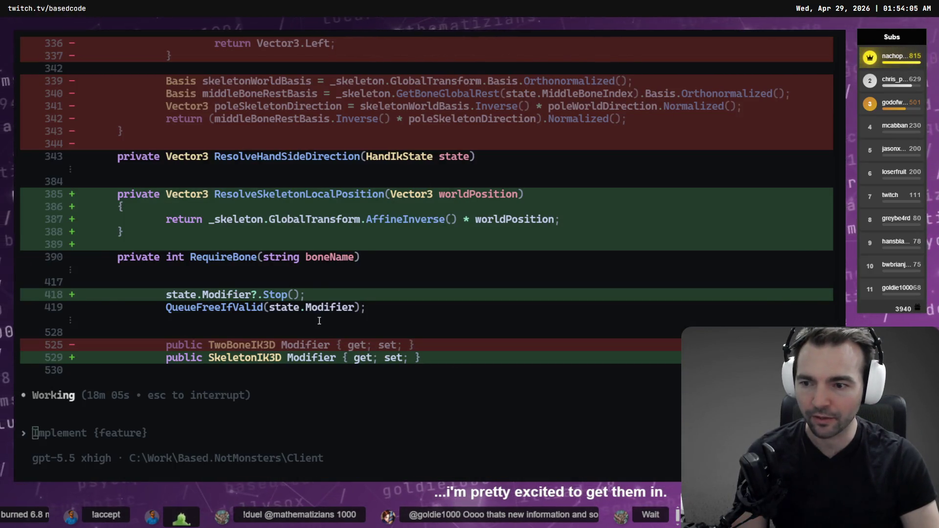
key("alt+Tab")
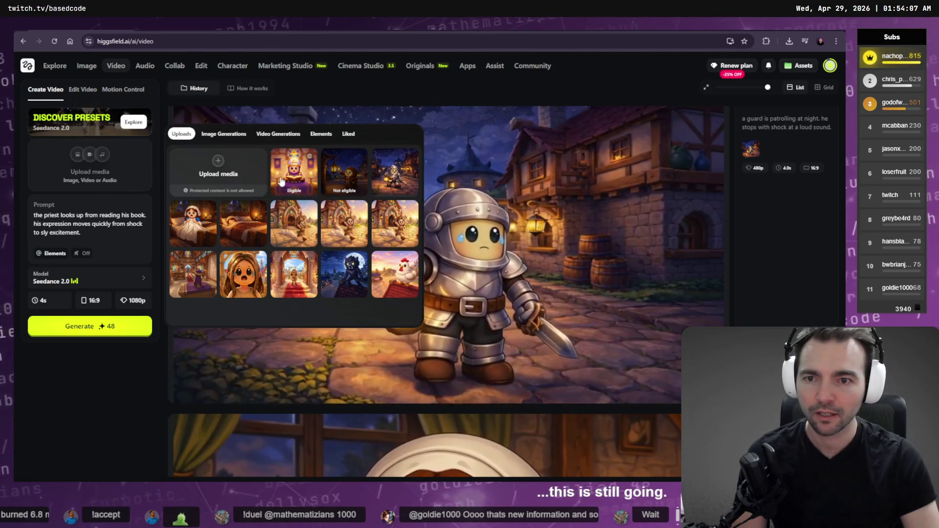
left_click(281, 182)
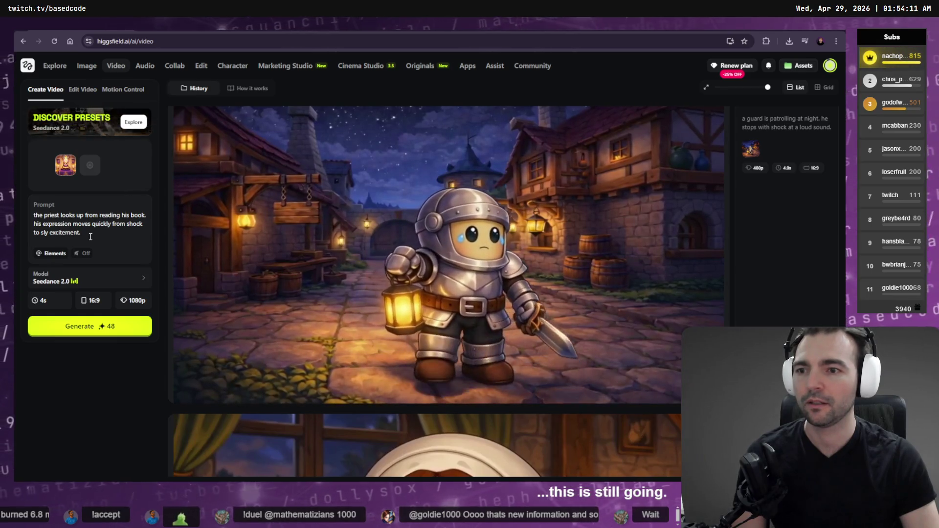
left_click(98, 328)
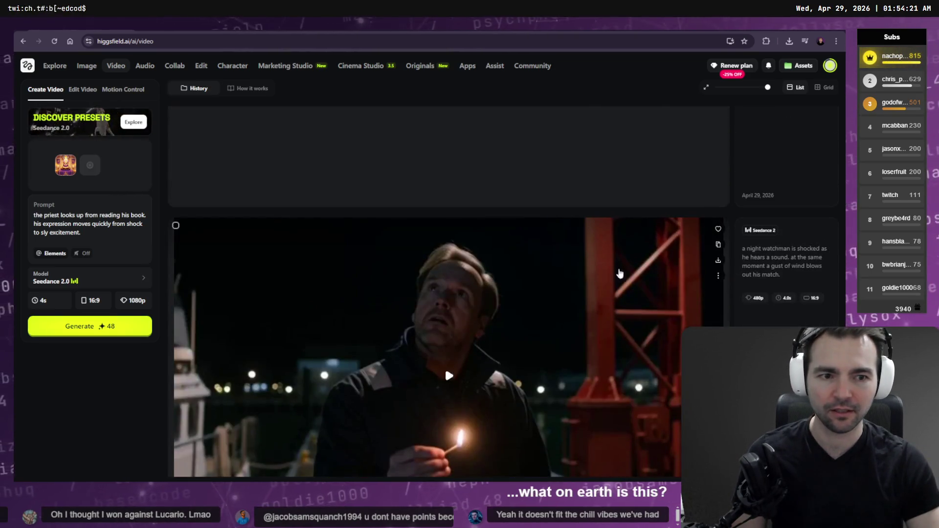
- Play the live-action night-watchman clip, then delete it from the history
scroll(428, 250, "down", 3)
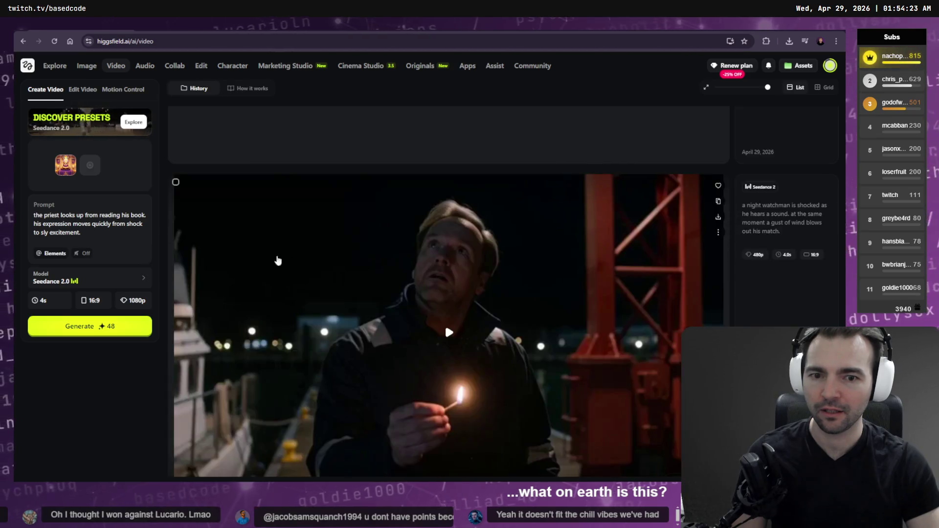
left_click(545, 240)
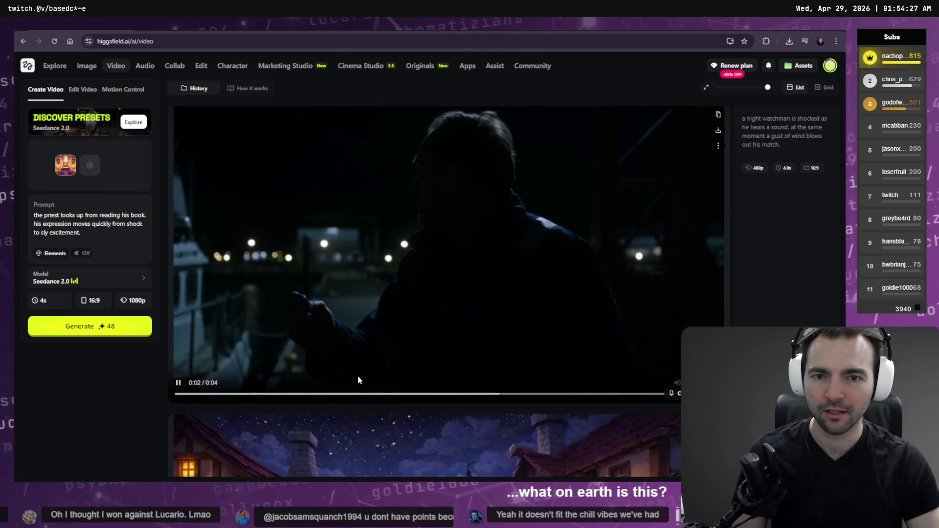
scroll(373, 304, "down", 2)
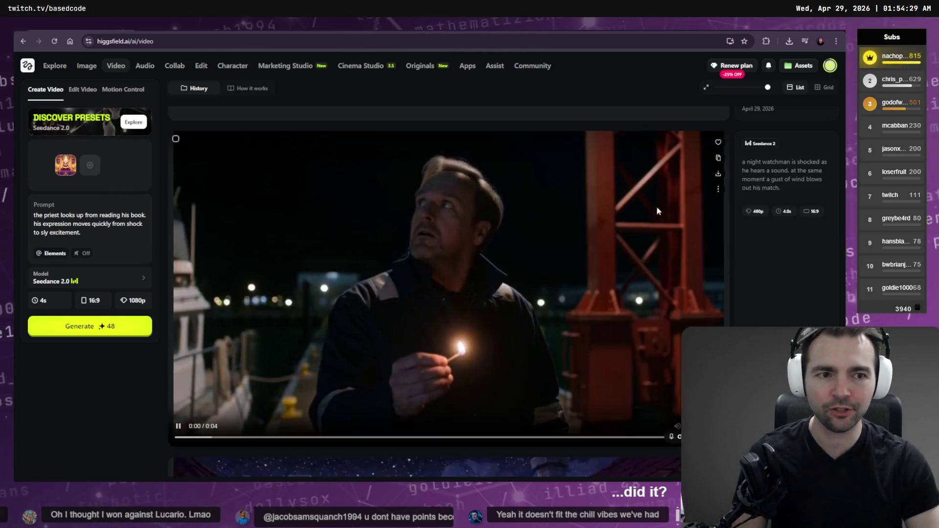
left_click(719, 190)
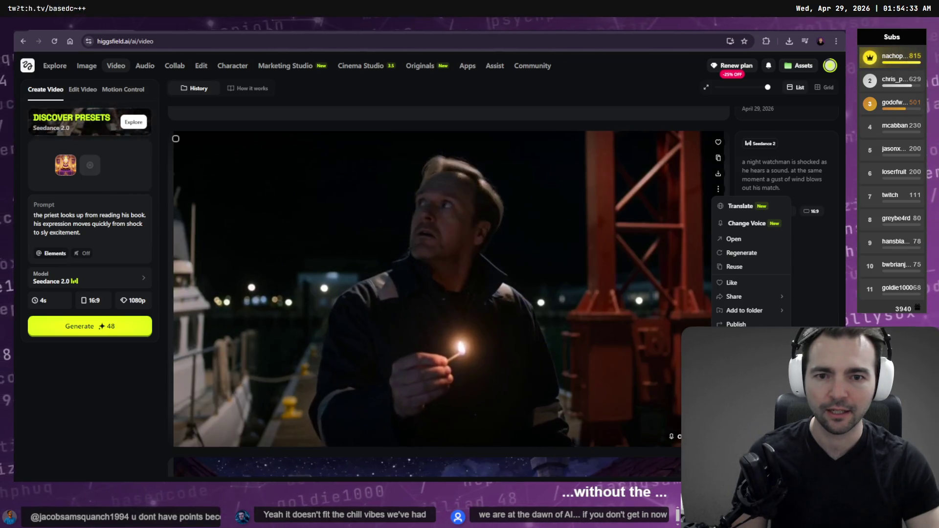
mouse_move(742, 109)
left_mouse_down()
mouse_move(827, 191)
mouse_move(822, 211)
left_mouse_up()
left_click(822, 212)
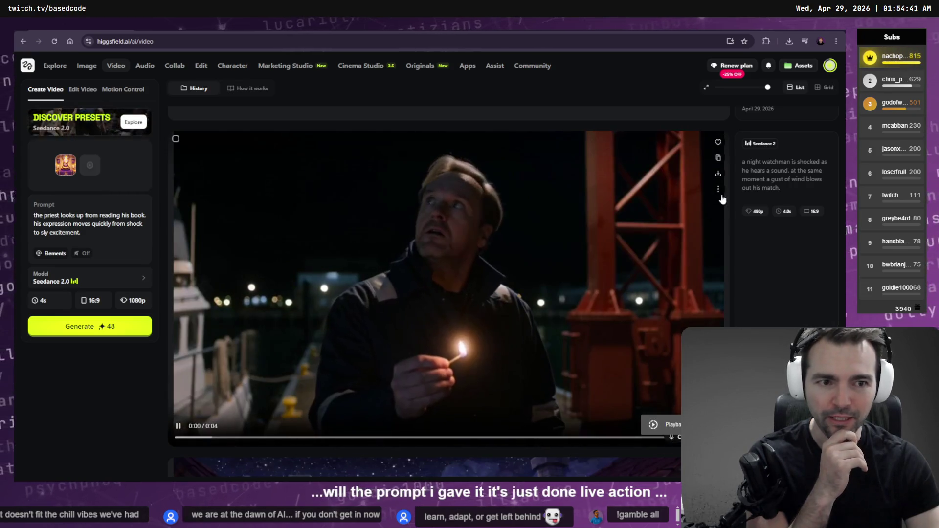
left_click(718, 189)
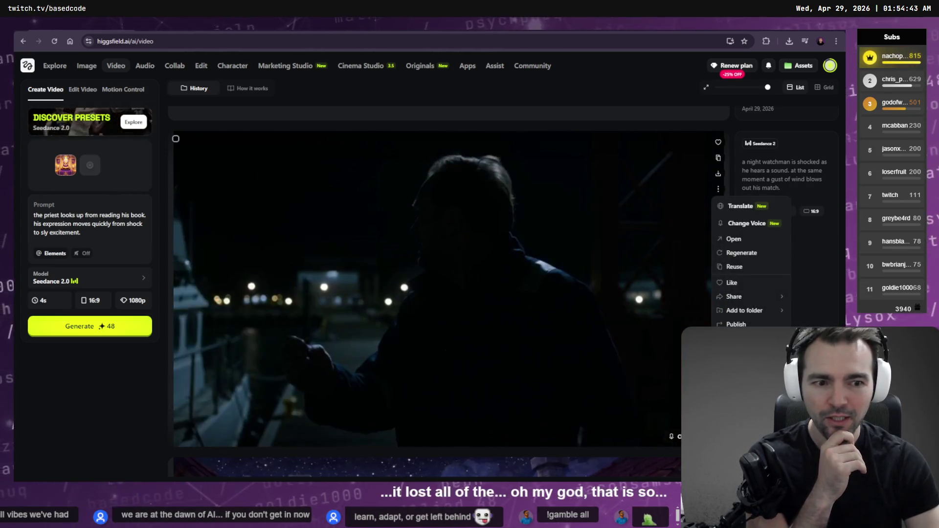
left_click(734, 352)
left_click(473, 285)
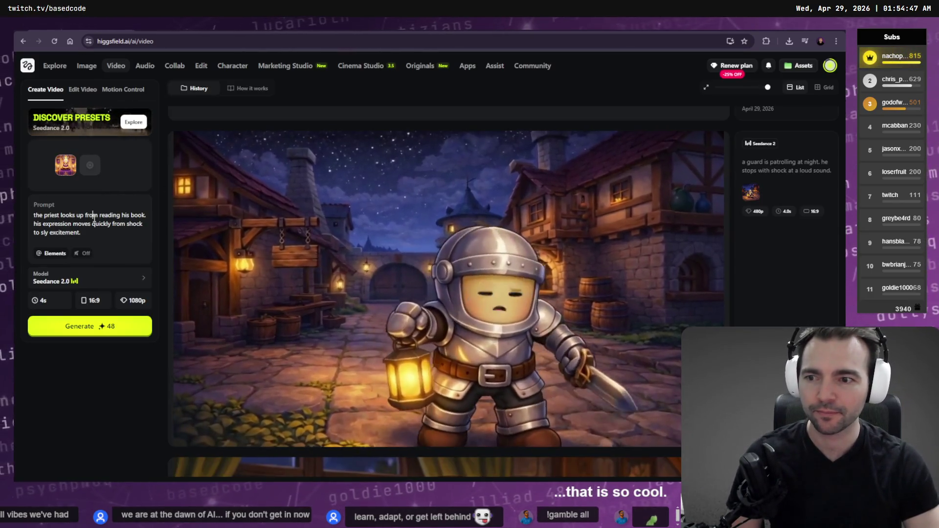
scroll(360, 252, "up", 2)
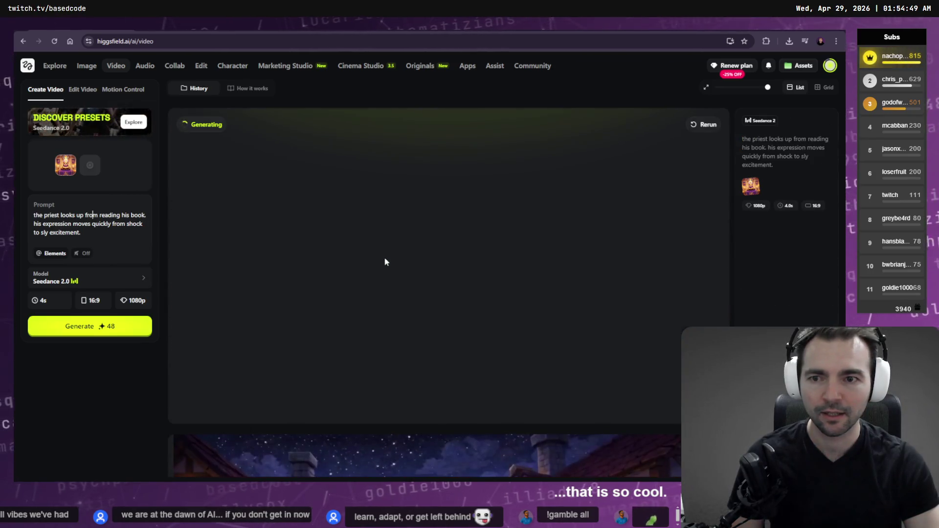
- Delete the not-eligible night image from the Higgsfield uploads library
left_click(78, 155)
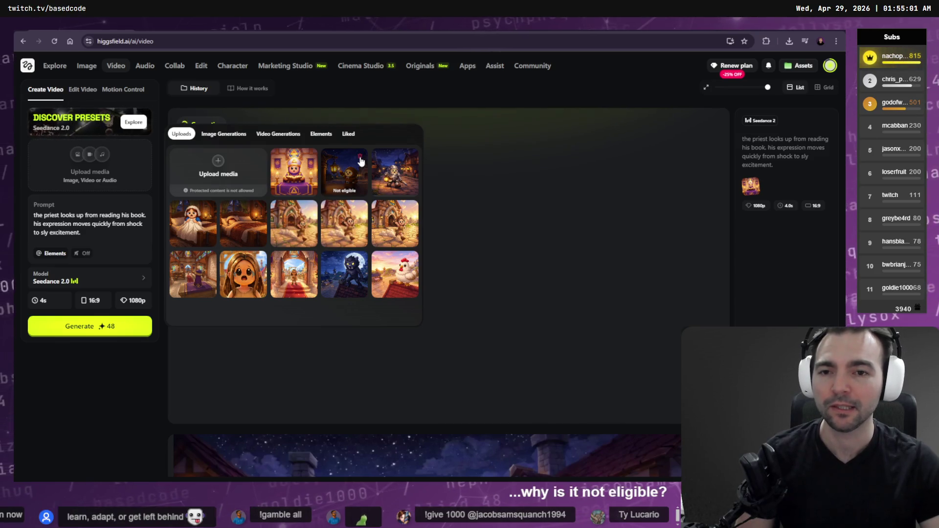
left_click(361, 159)
mouse_move(110, 69)
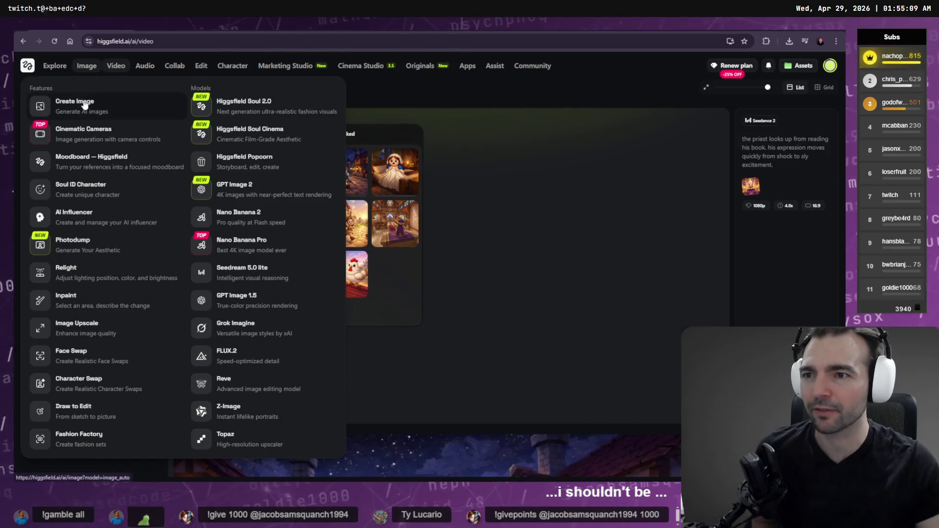
- On Create Image, replace the old attachment with tldrawFile (23).png
left_click(85, 104)
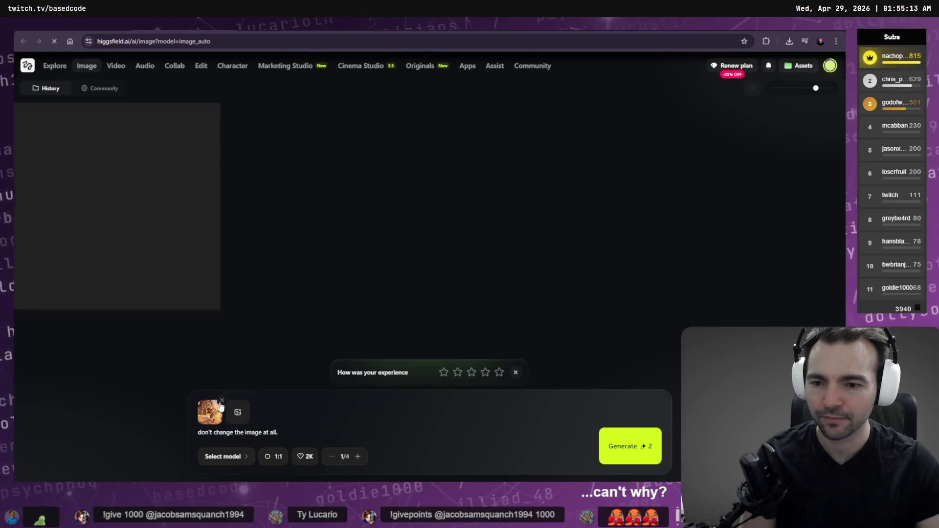
left_click(221, 401)
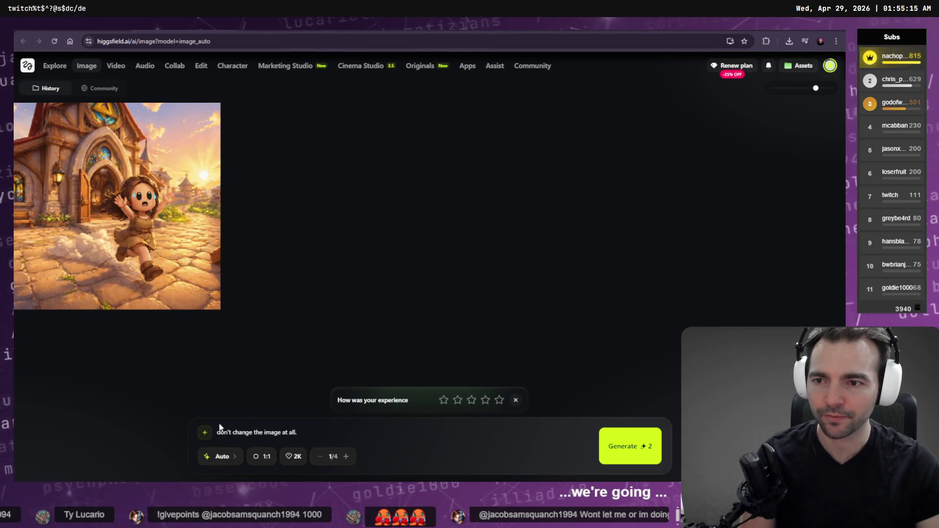
left_click(205, 433)
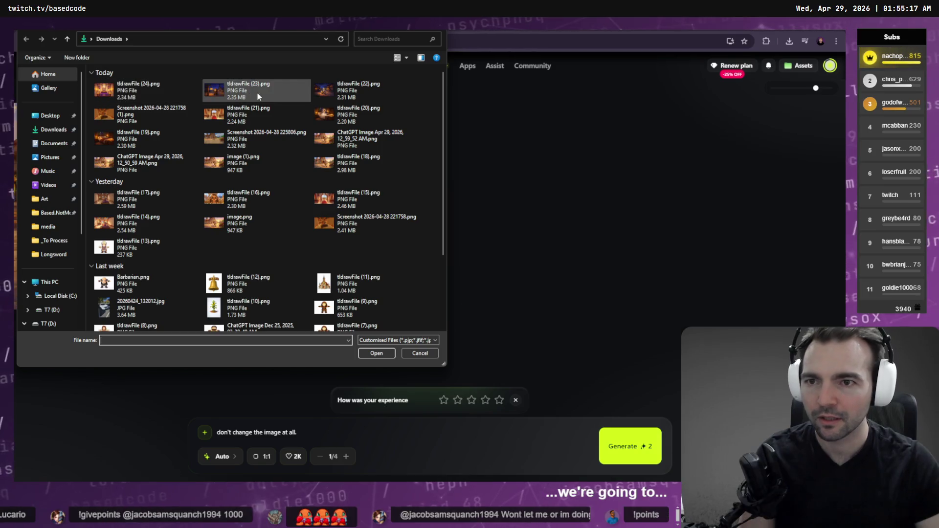
double_click(271, 92)
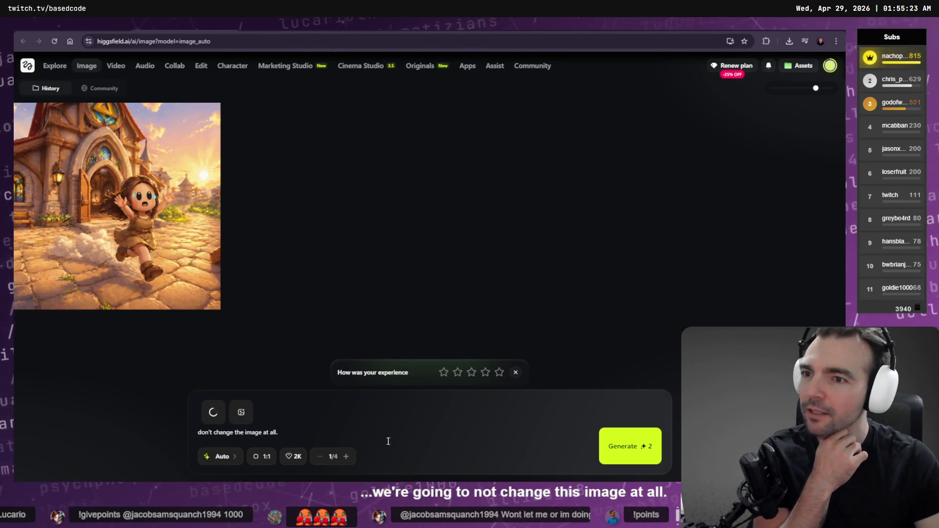
- Set the aspect ratio to 16:9, start the image generation, and return to Video
mouse_move(139, 127)
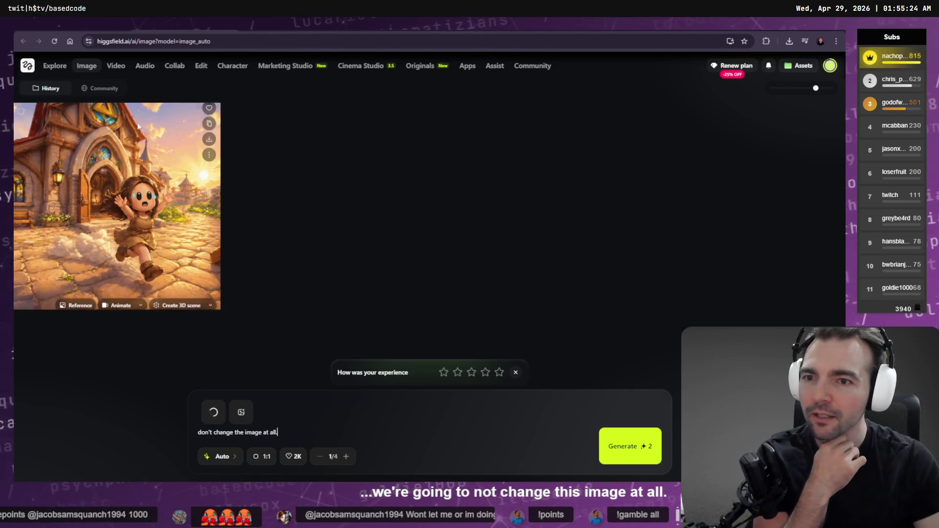
left_click(275, 458)
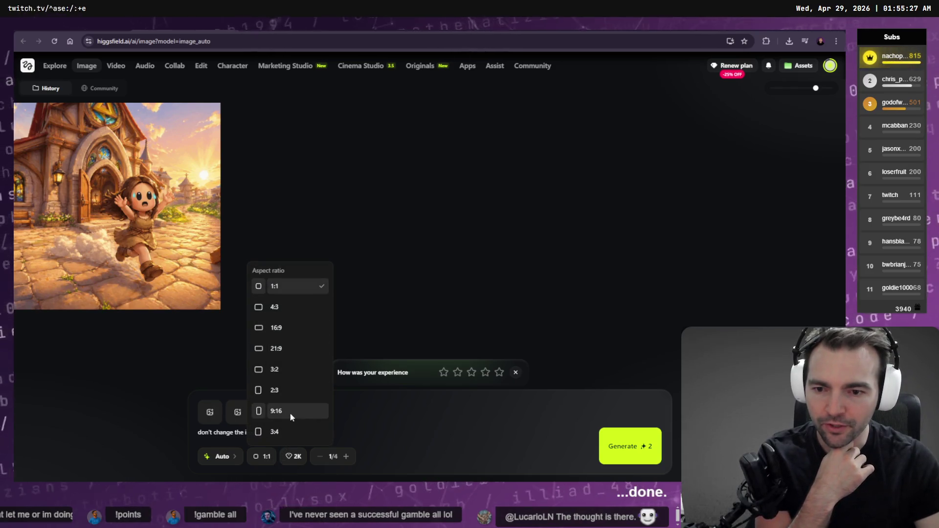
left_click(297, 327)
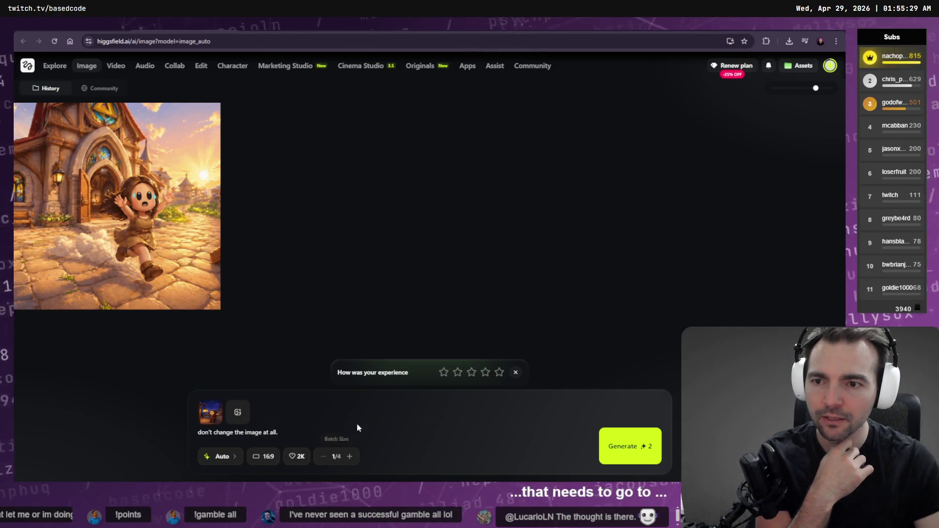
left_click(637, 450)
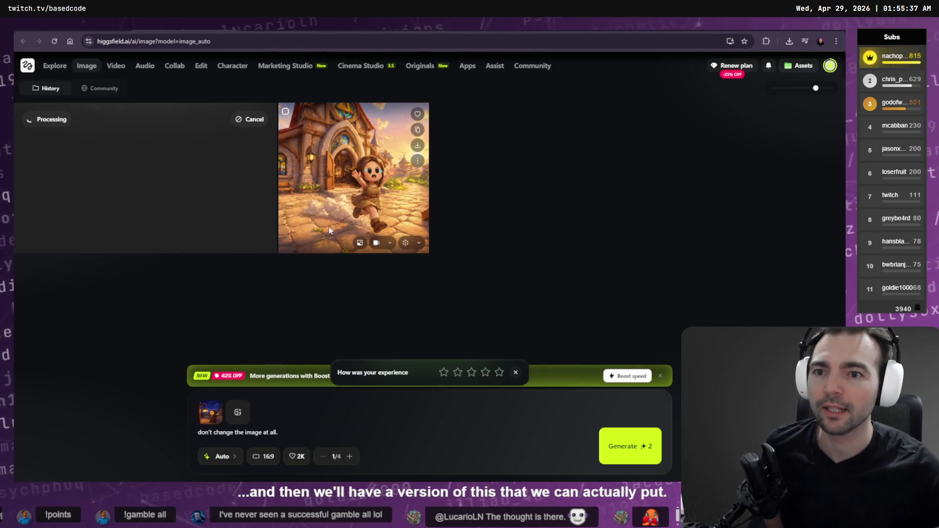
left_click(116, 65)
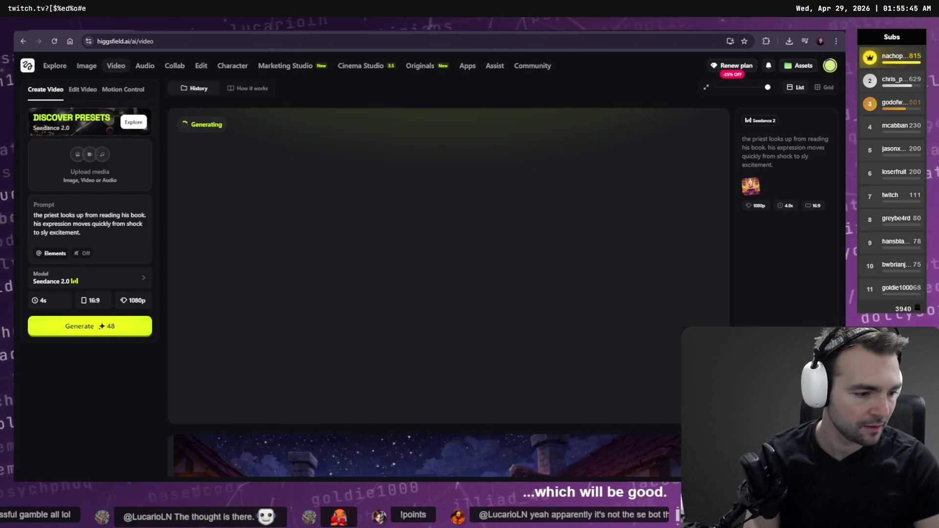
- Switch from the browser to the Codex terminal session
key("alt+Tab")
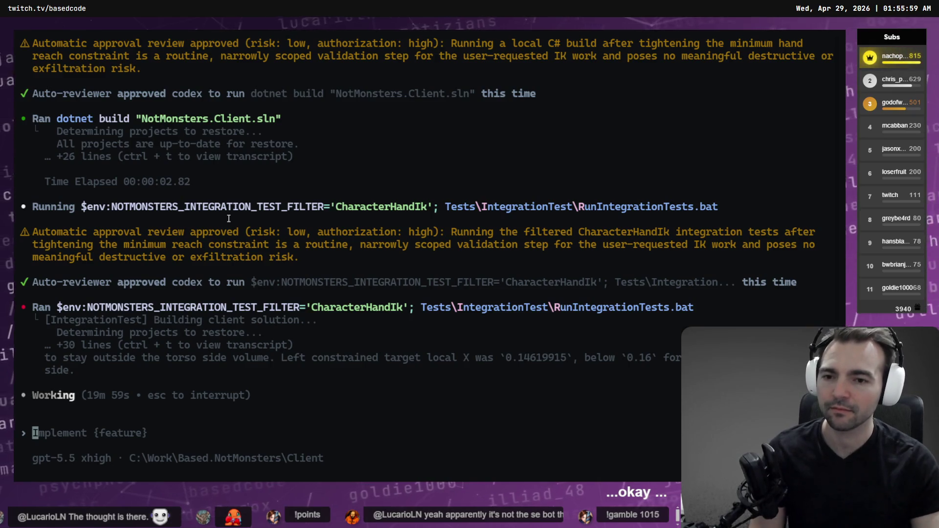
- Go from the Codex test output back to the Higgsfield video page
key("alt+Tab")
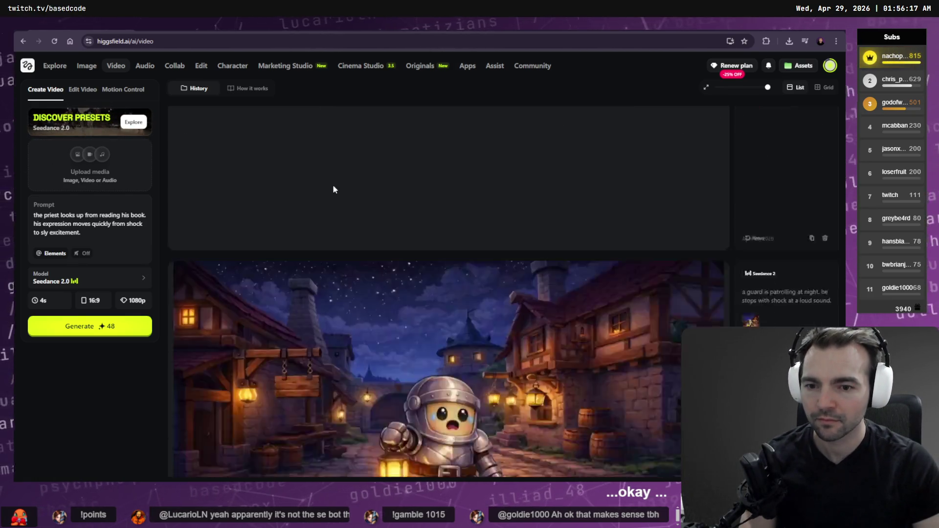
- Scroll through the Higgsfield video history clips, then switch to the Godot editor
scroll(389, 204, "down", 4)
scroll(398, 270, "down", 10)
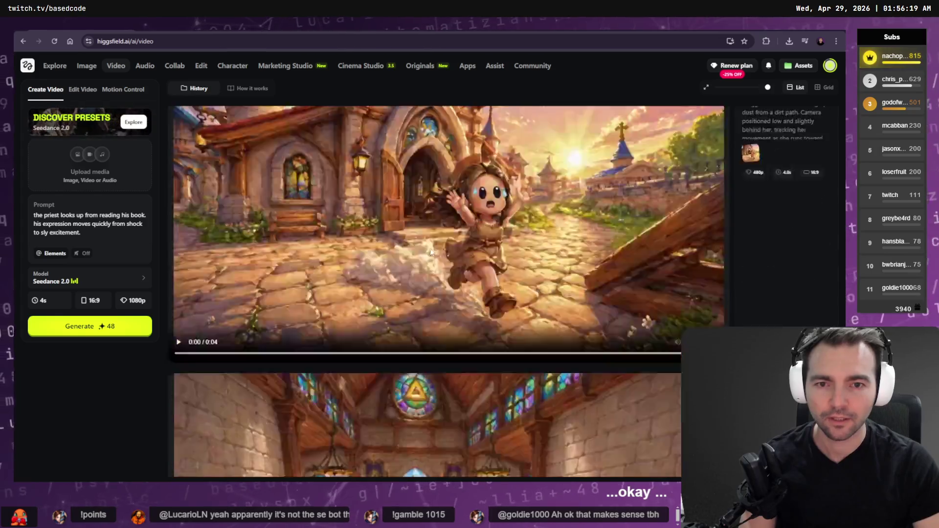
scroll(433, 202, "up", 4)
scroll(433, 202, "up", 3)
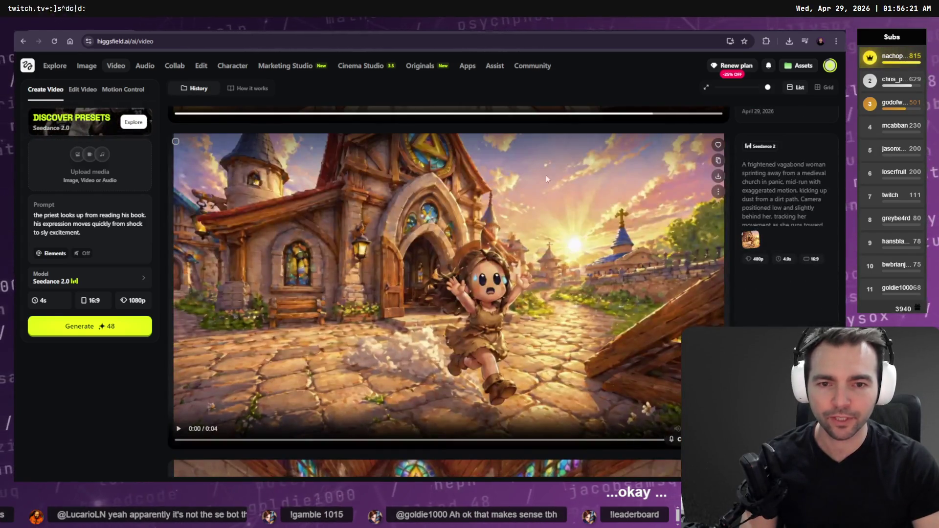
scroll(467, 290, "down", 10)
scroll(476, 277, "up", 7)
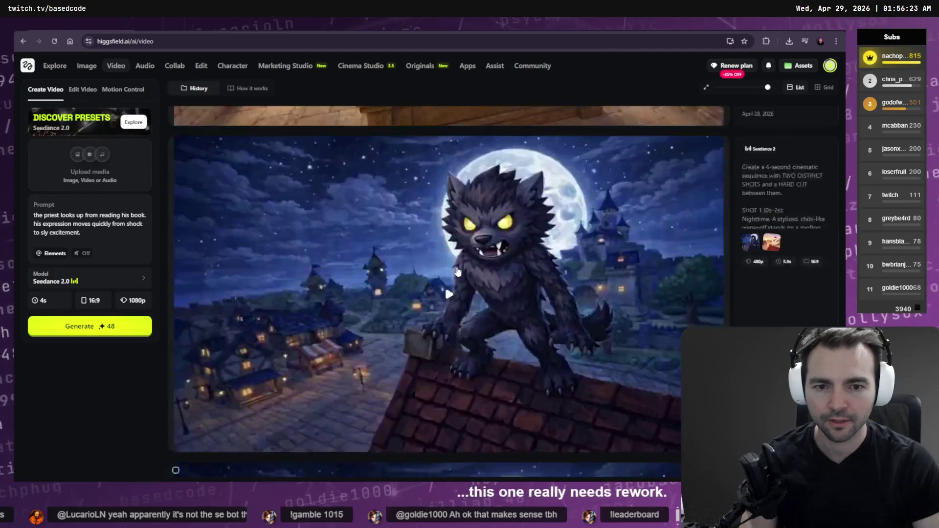
scroll(500, 250, "up", 3)
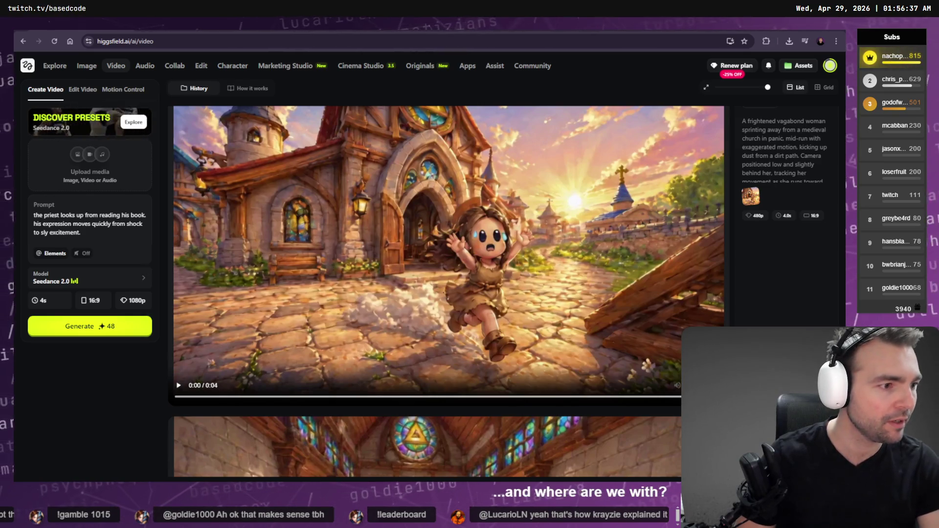
key("alt+Tab")
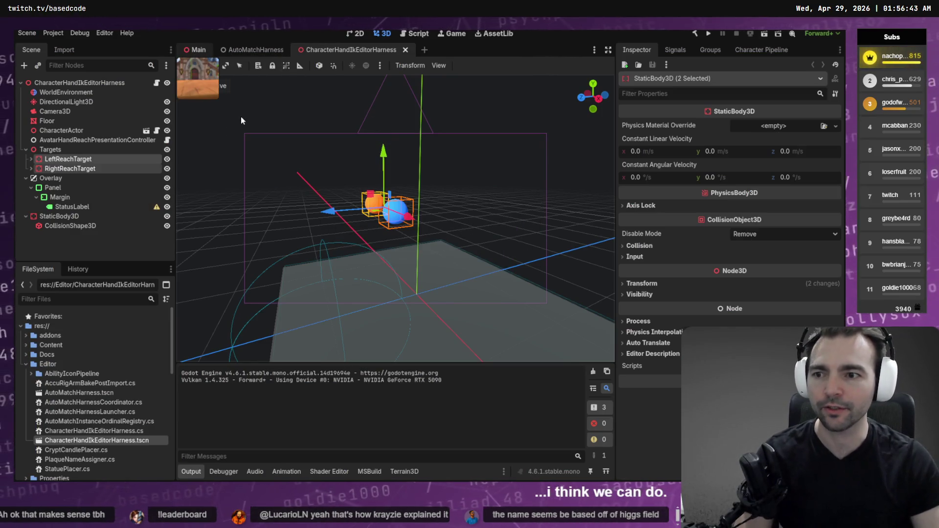
- Open the Main village scene and hide the side panels to enlarge the 3D viewport
left_click(205, 46)
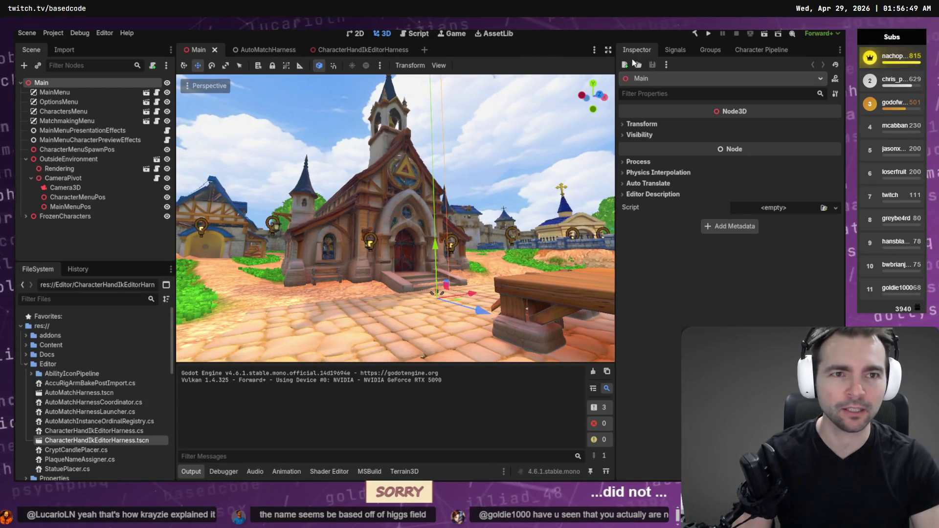
left_click(608, 50)
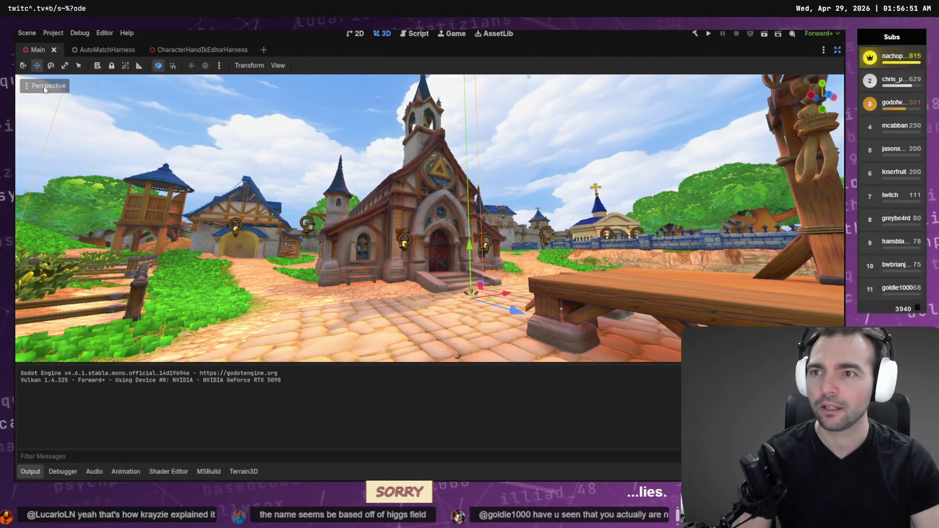
left_click(219, 67)
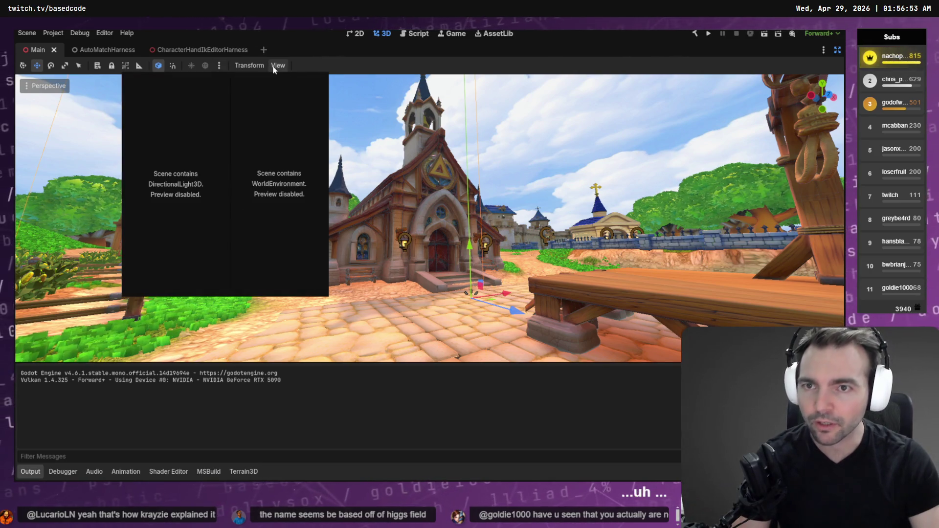
left_click(275, 67)
left_click(277, 65)
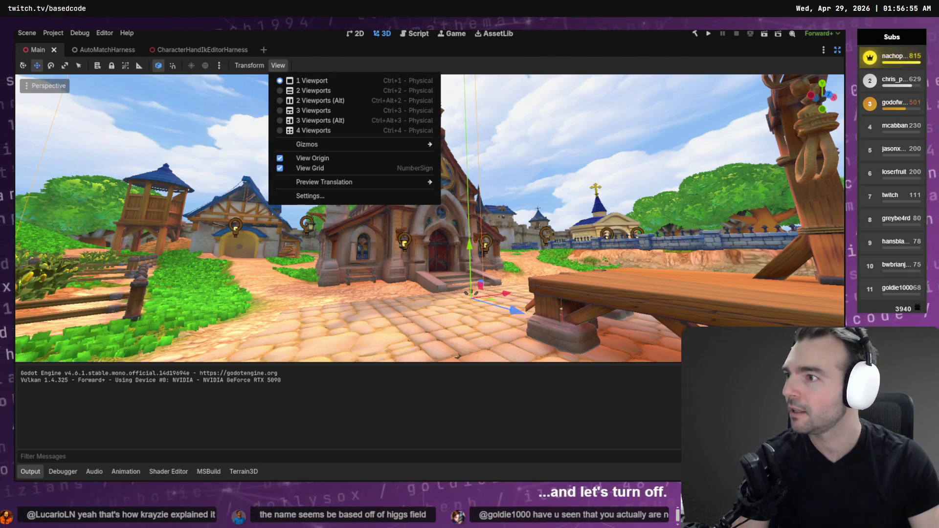
key("Escape")
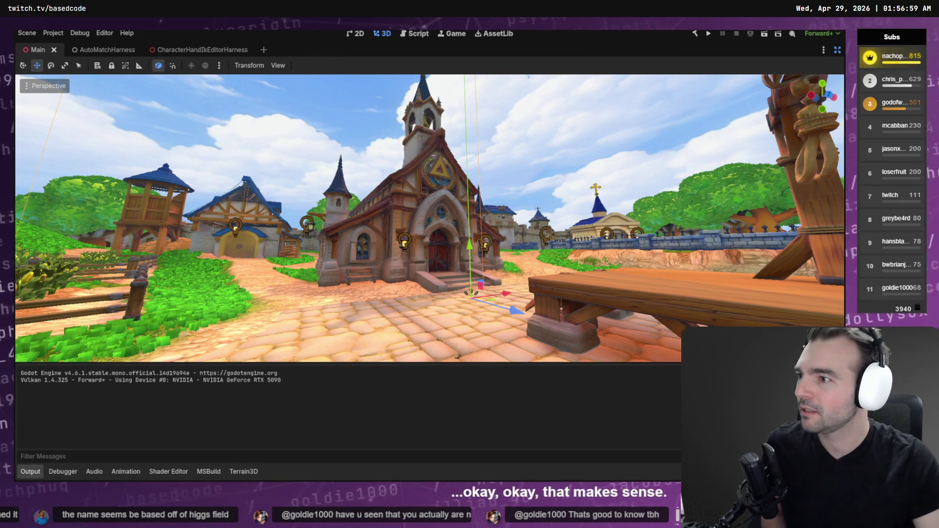
left_click(278, 65)
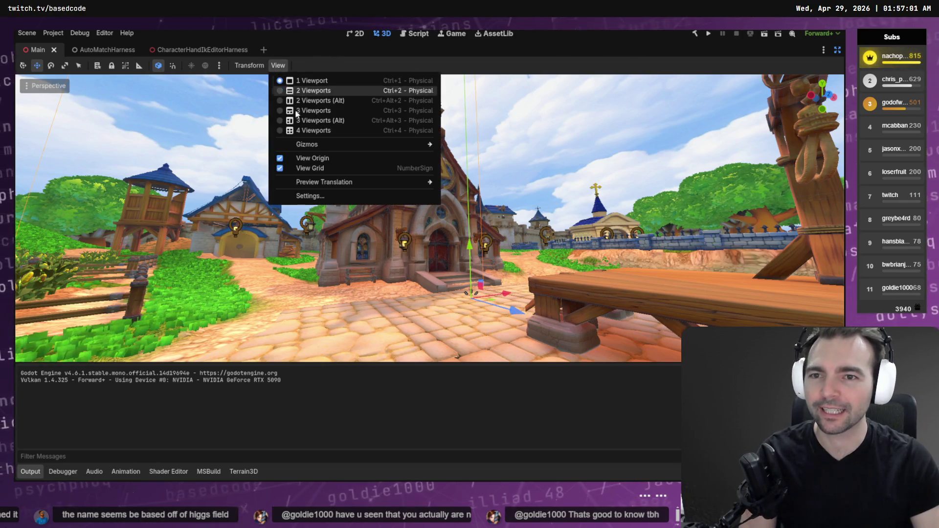
left_click(319, 158)
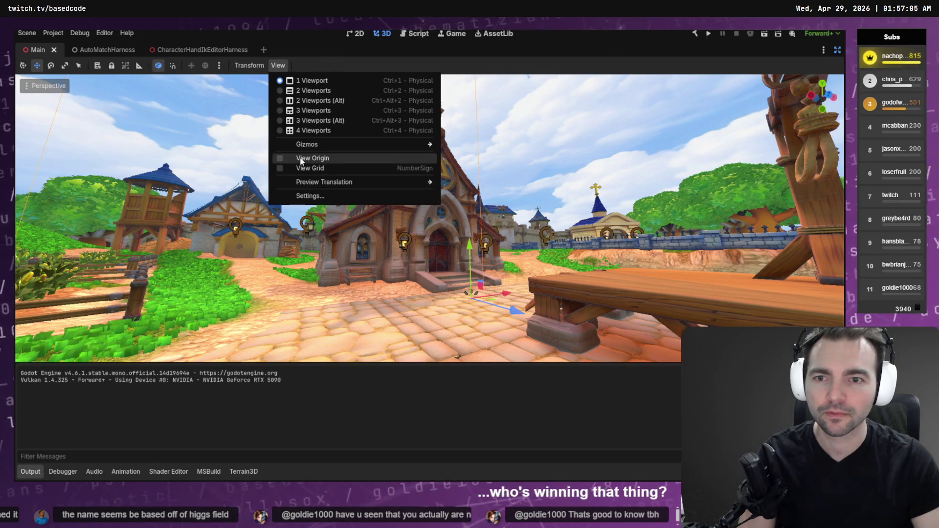
left_click(314, 158)
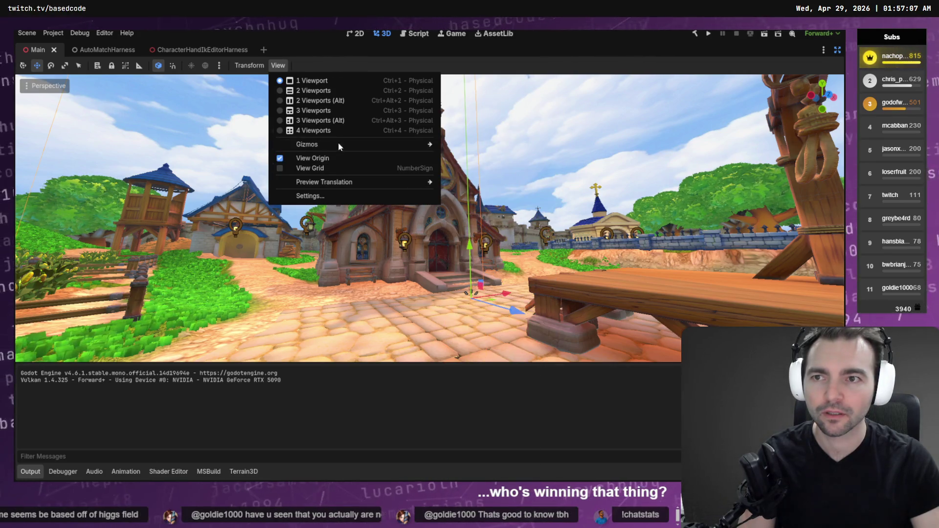
- Turn off View Gizmos, Transform Gizmo and Grid in the Perspective menu
left_click(35, 87)
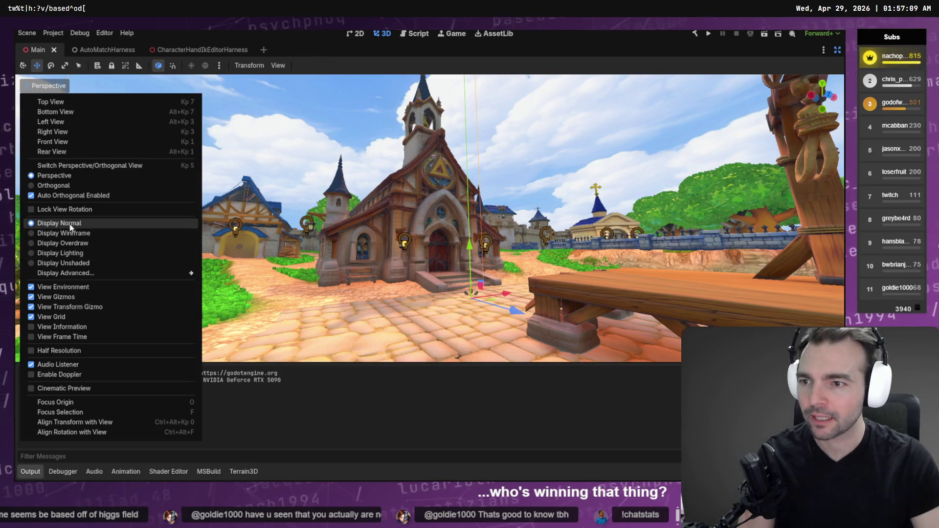
left_click(63, 287)
left_click(68, 297)
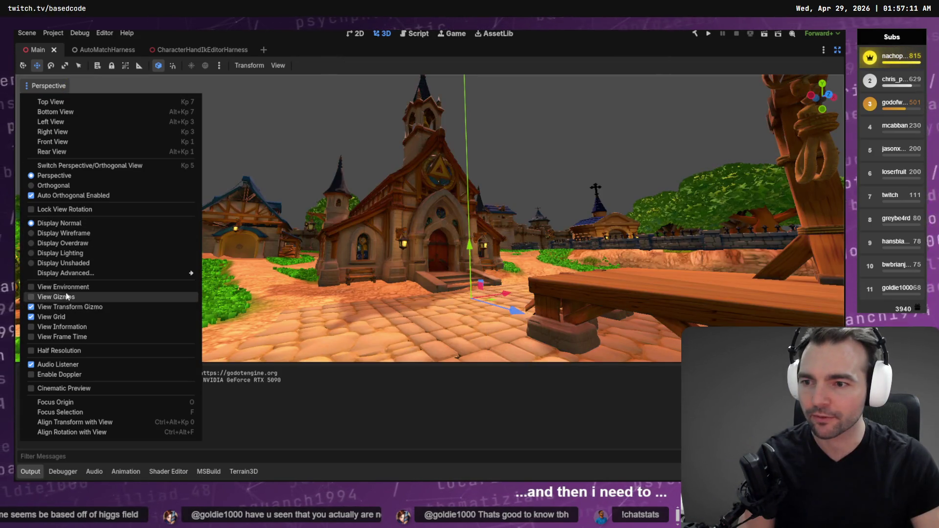
left_click(64, 287)
left_click(71, 306)
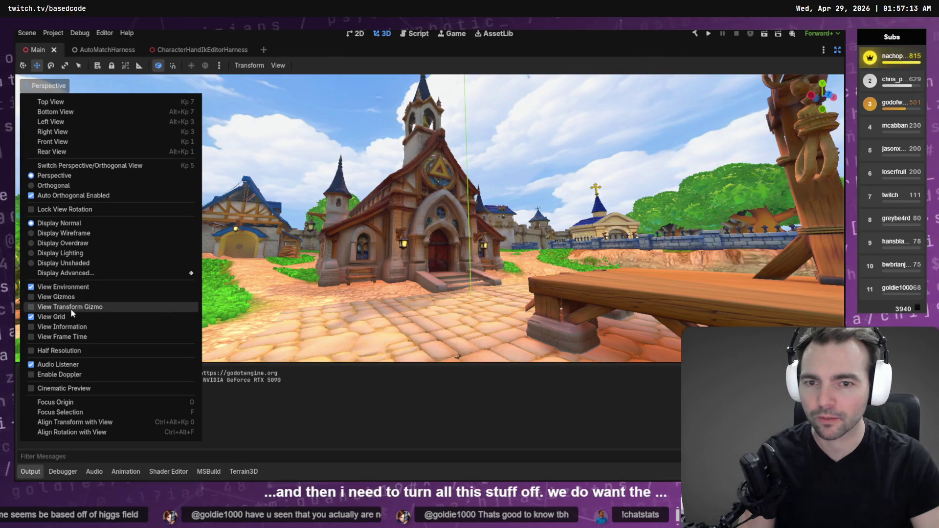
left_click(73, 317)
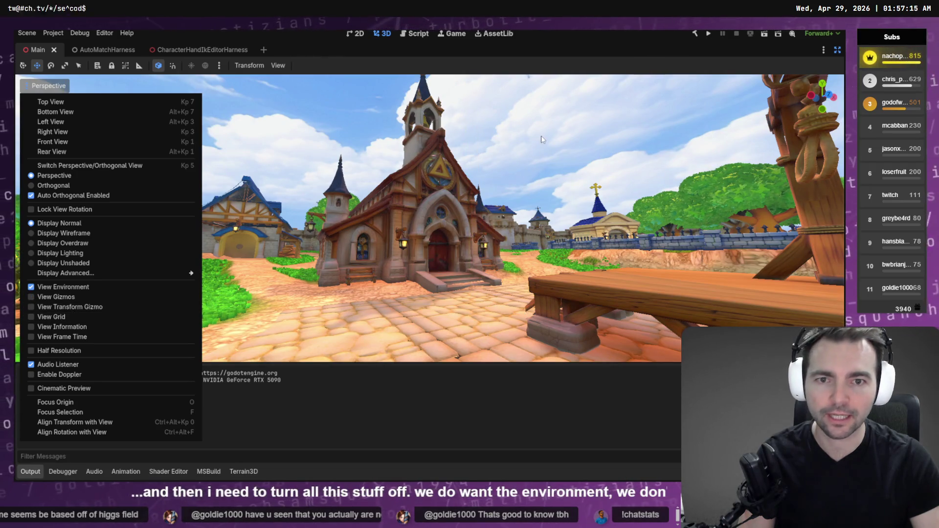
left_click(266, 121)
- Orbit the camera to frame the church and take a region screenshot of it
left_click_drag(480, 147, 529, 150)
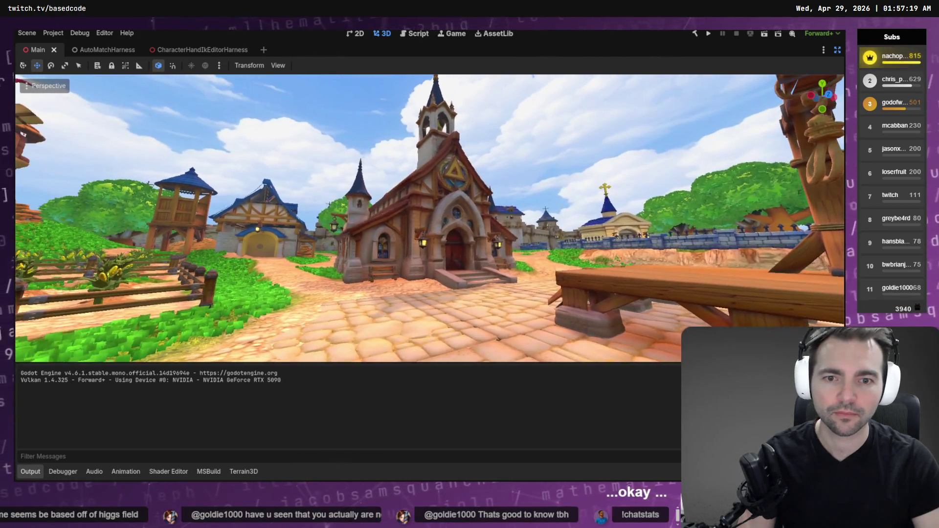
key("Print")
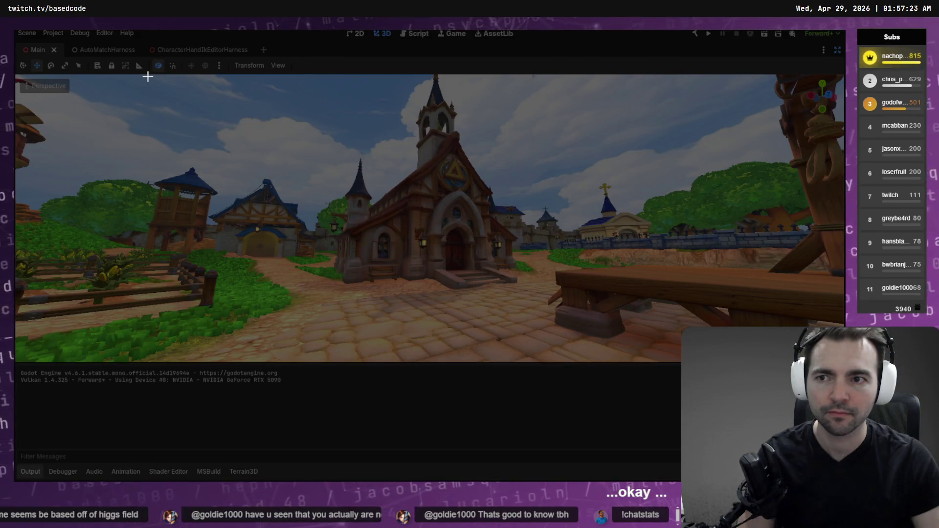
left_click_drag(146, 76, 825, 362)
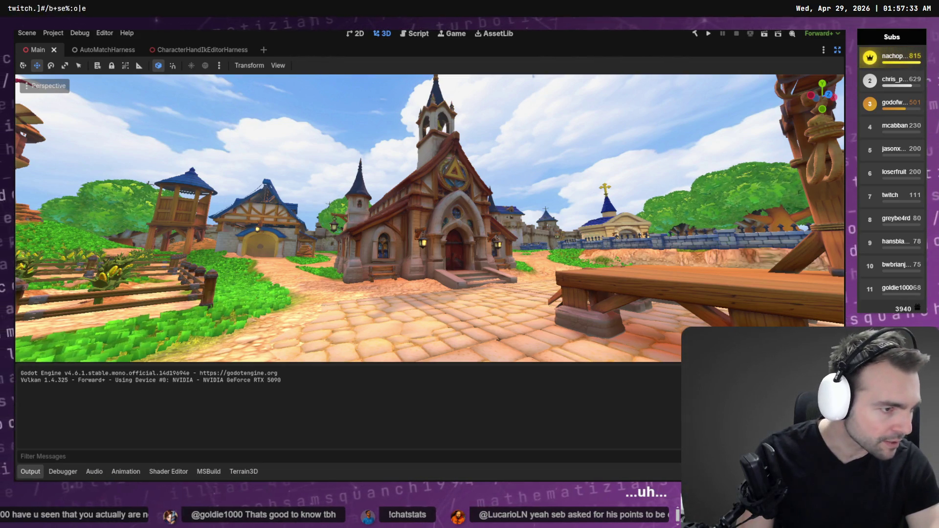
- Open chatgpt.com in a new tab, paste the screenshot, and request an open door and early-morning lighting
key("alt+Tab")
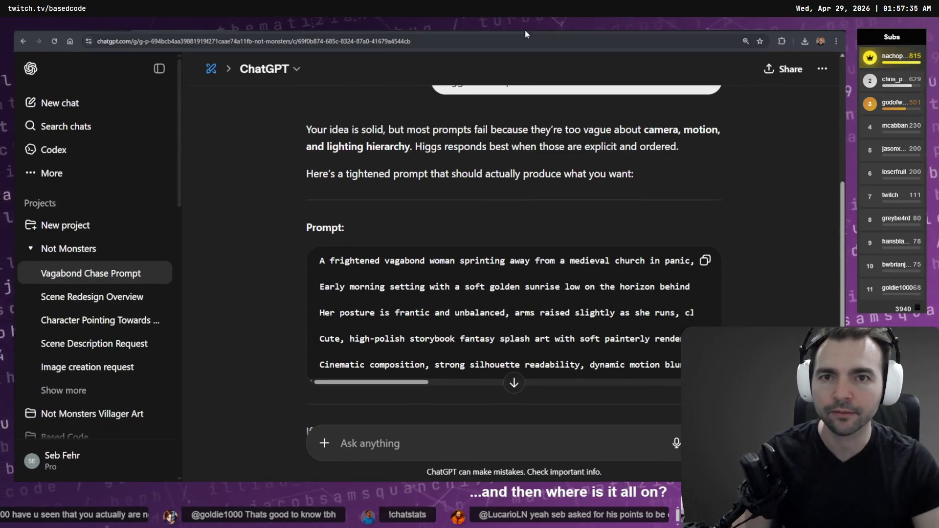
key("ctrl+t")
type("chatgpt.com")
key("Return")
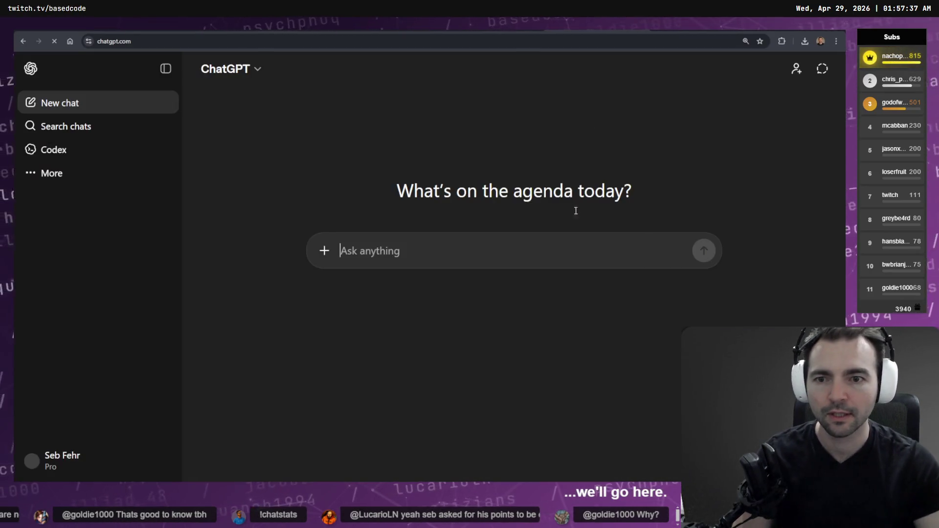
key("ctrl+v")
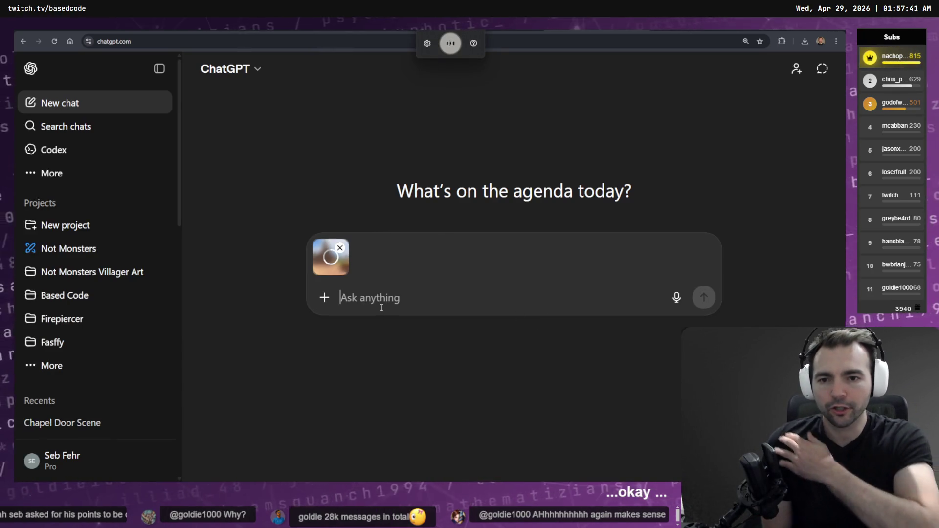
type("the church door is open.")
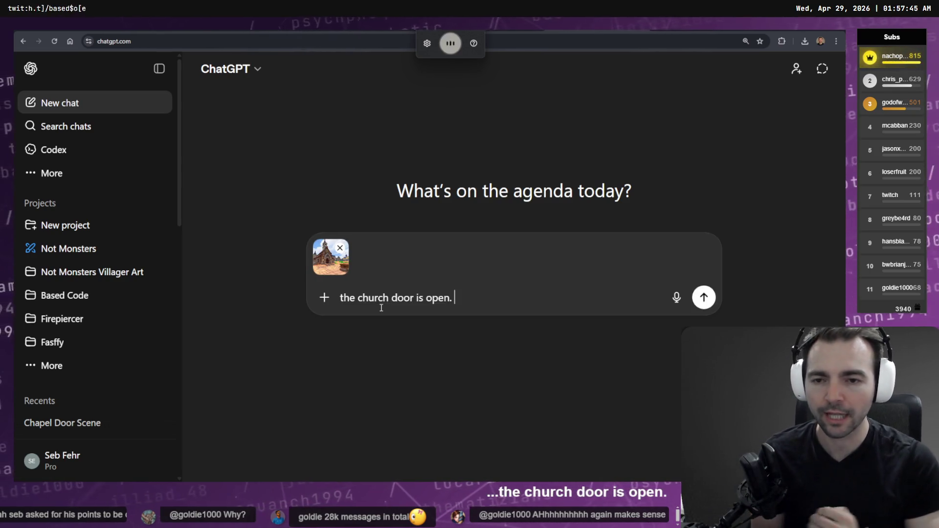
type(" change the lighting of the scene to early ")
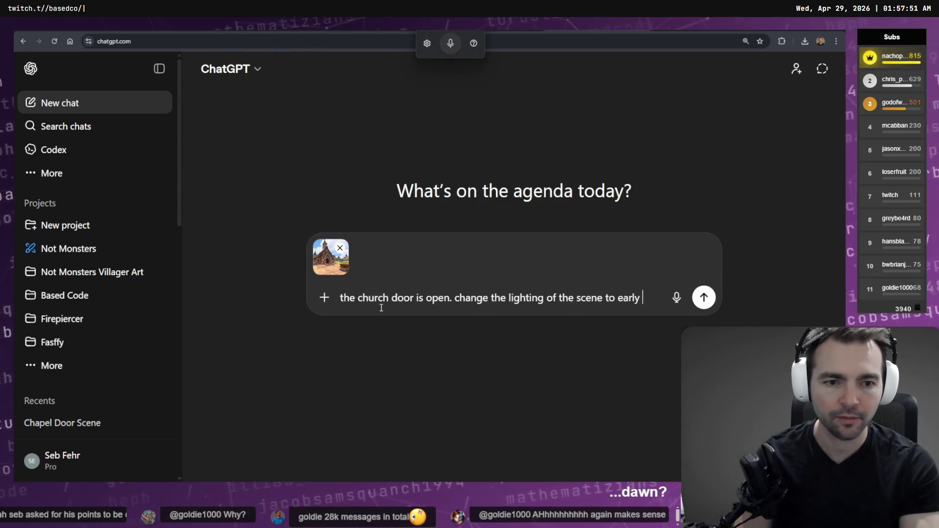
type("morning.")
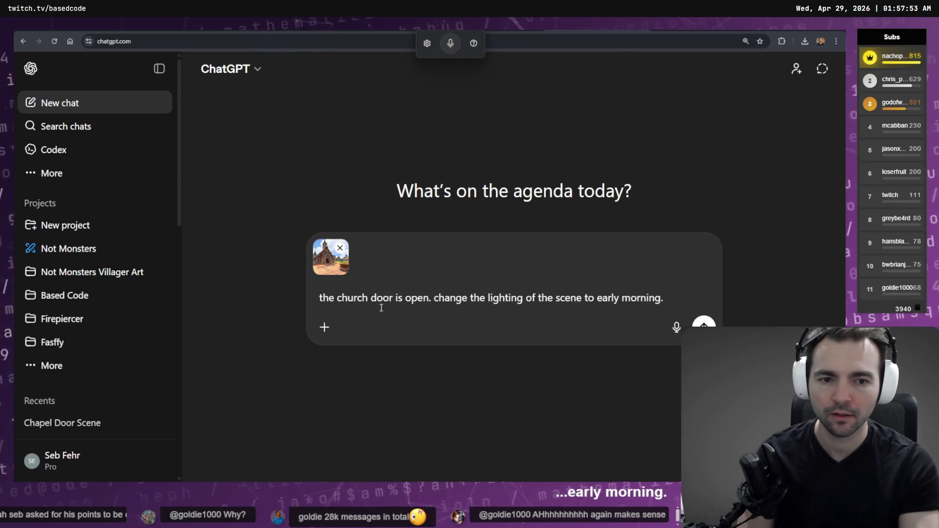
key("shift+Return")
key("shift+Return")
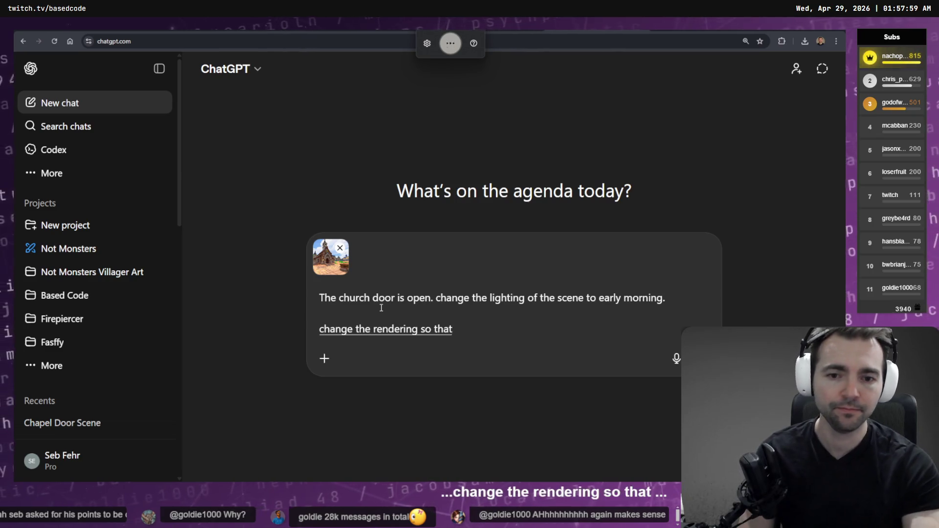
- Add the storybook style prompt from the storyboard, fix its line breaks, and send the message
key("alt+Tab")
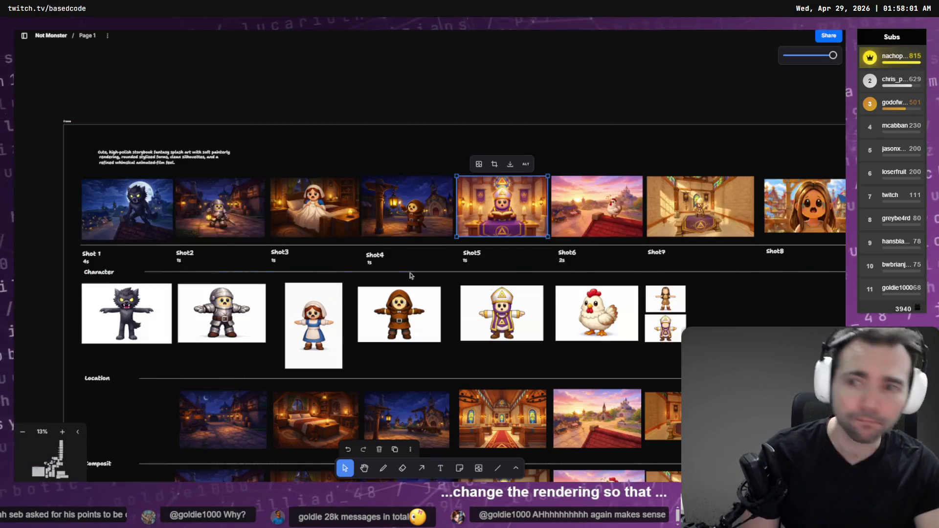
left_click(149, 160)
left_click(148, 160)
key("alt+Tab")
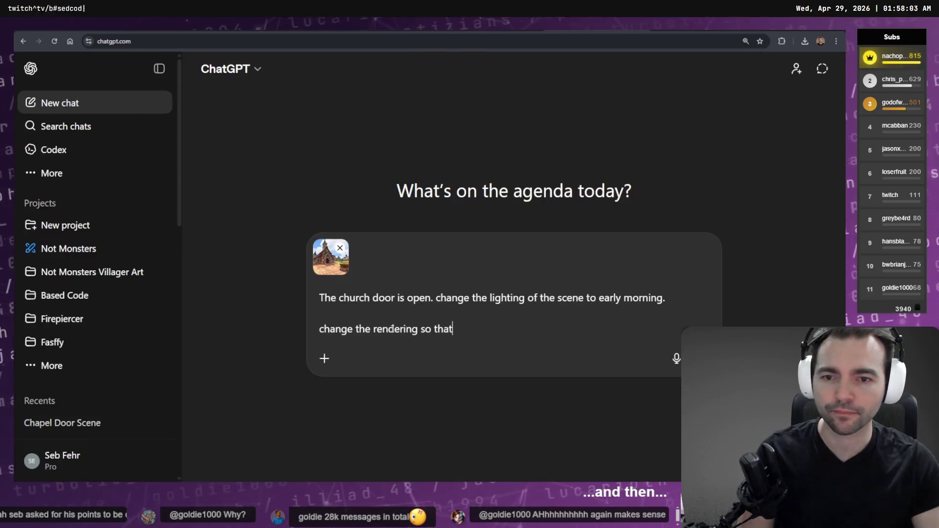
triple_click(471, 334)
type("Cute, high-polish storybook fantasy splash art with soft painterly  rendering, rounded stylized forms, clean silhouettes, and a  refined whimsical animated-film feel.")
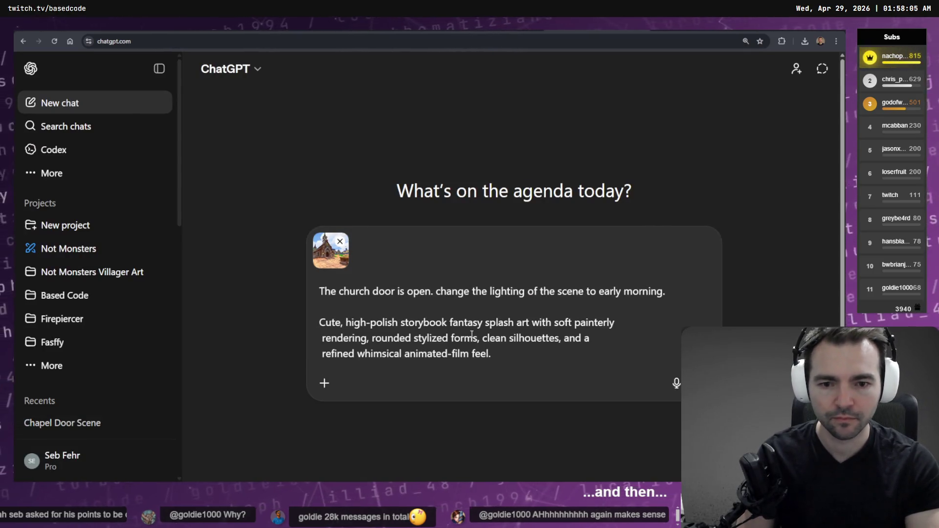
key("End")
key("Delete")
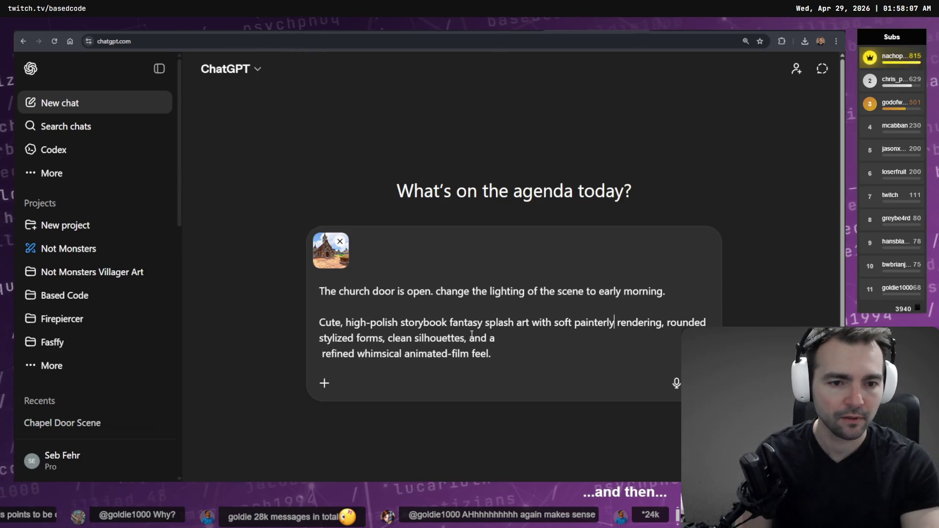
key("End")
key("Delete")
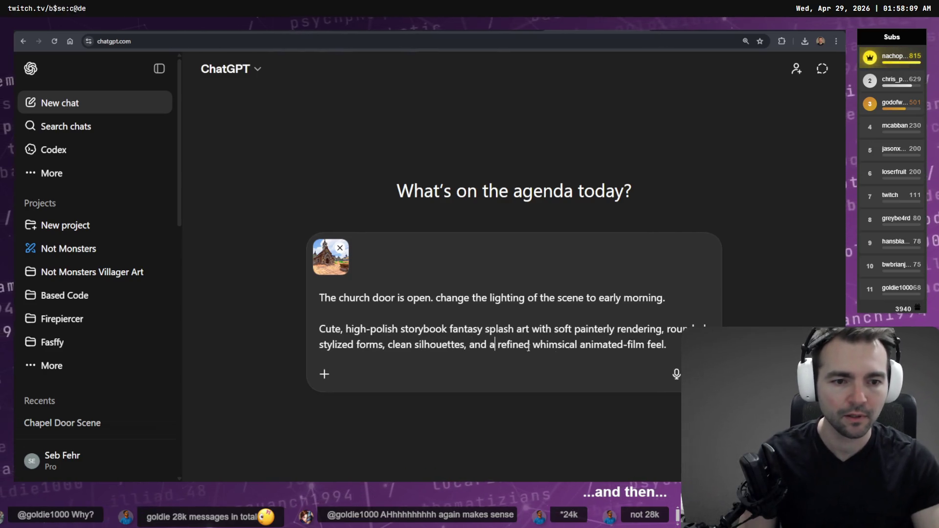
left_click(704, 374)
key("alt+Tab")
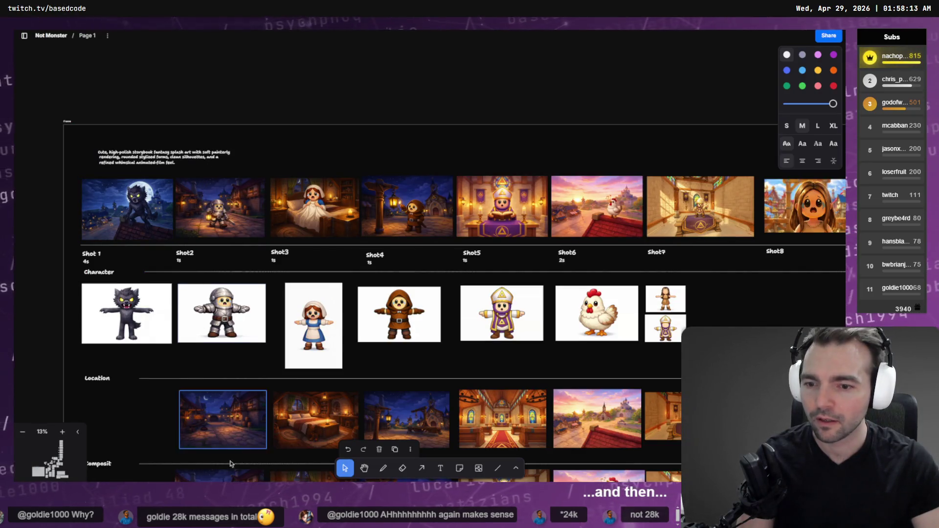
- Stretch the style prompt note wider so its text fits on one line, undoing a stray nudge
left_click(161, 157)
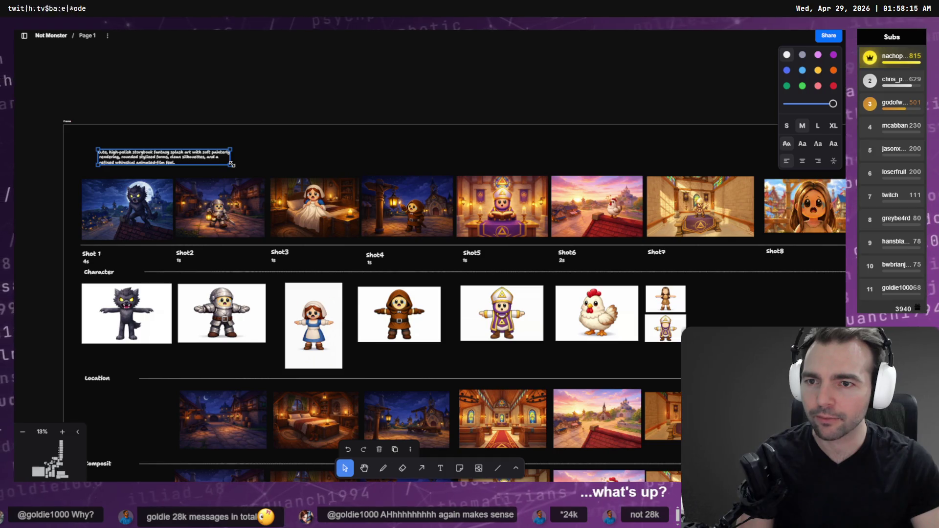
left_click_drag(299, 144, 492, 144)
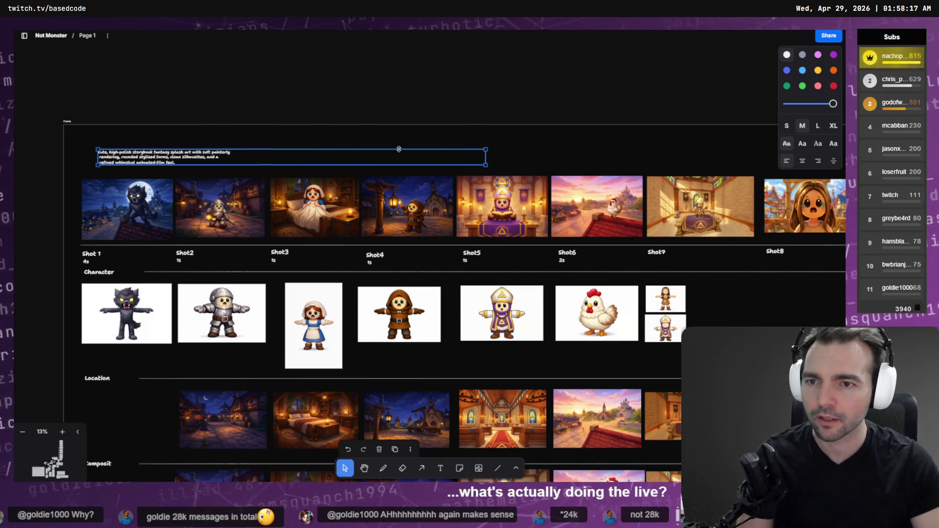
double_click(297, 157)
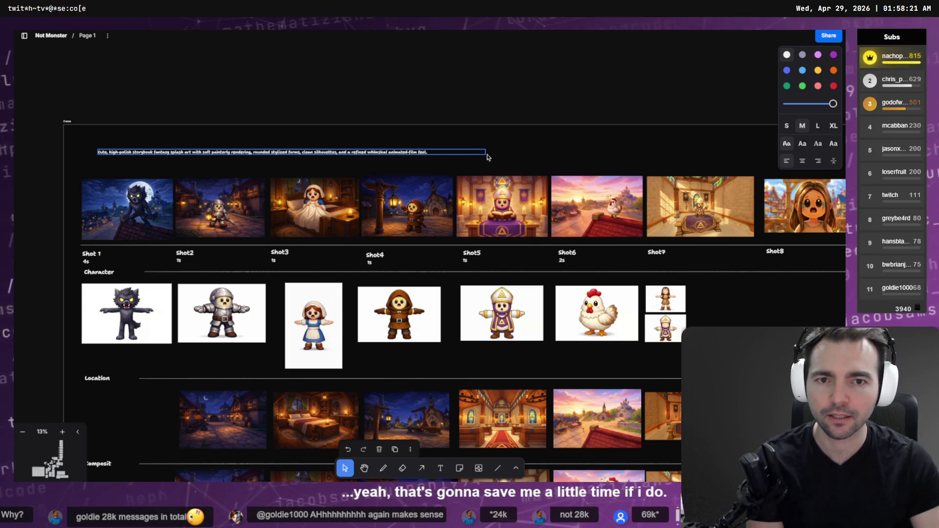
mouse_move(486, 156)
left_mouse_down()
mouse_move(490, 163)
mouse_move(524, 145)
mouse_move(479, 153)
mouse_move(460, 185)
mouse_move(450, 160)
left_mouse_up()
key("ctrl+z")
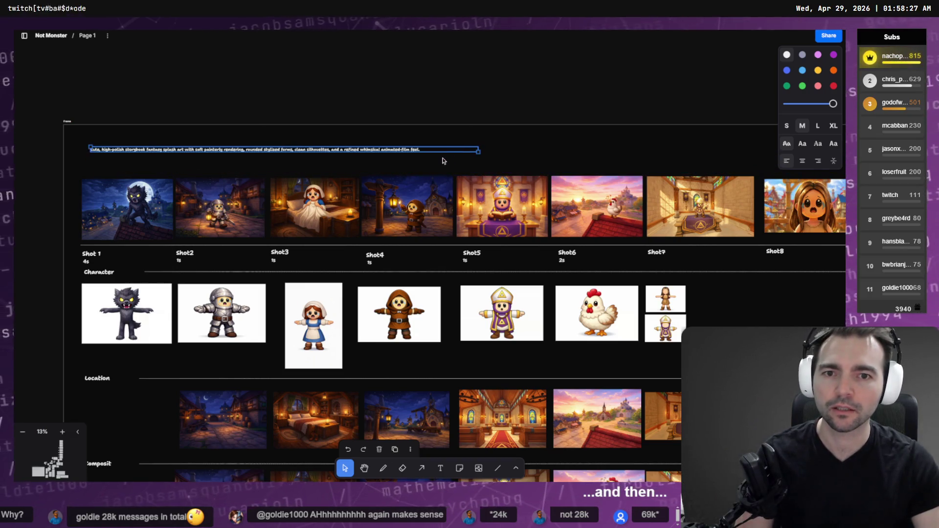
key("alt+Tab")
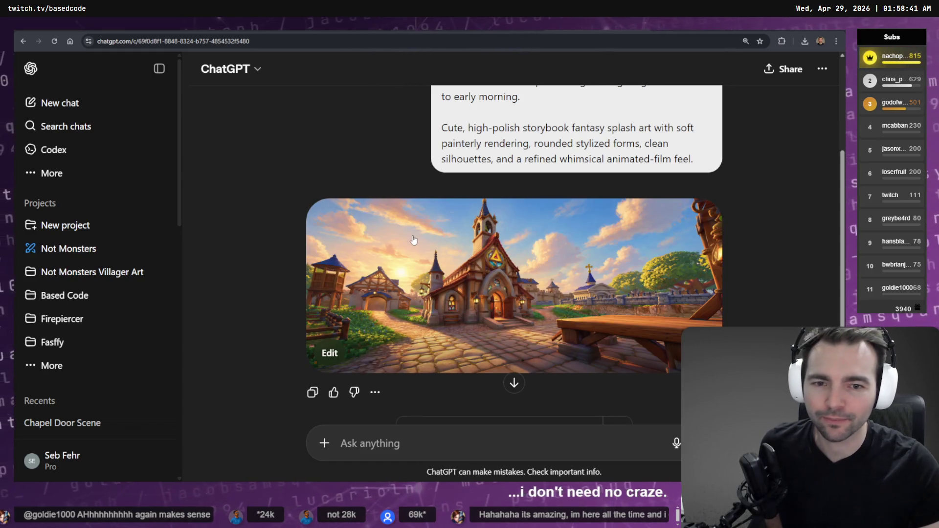
- Open the 'Sunrise over a whimsical village square' image full size and copy it
left_click(454, 243)
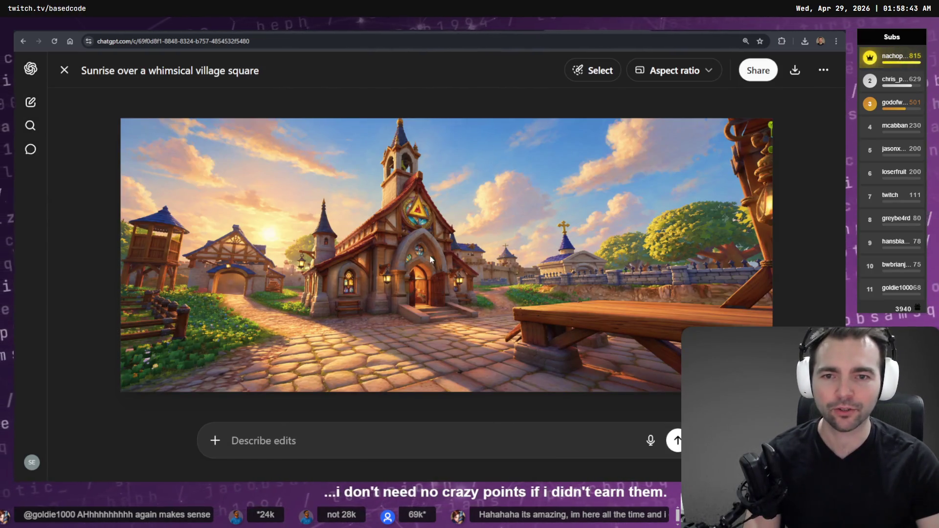
right_click(446, 240)
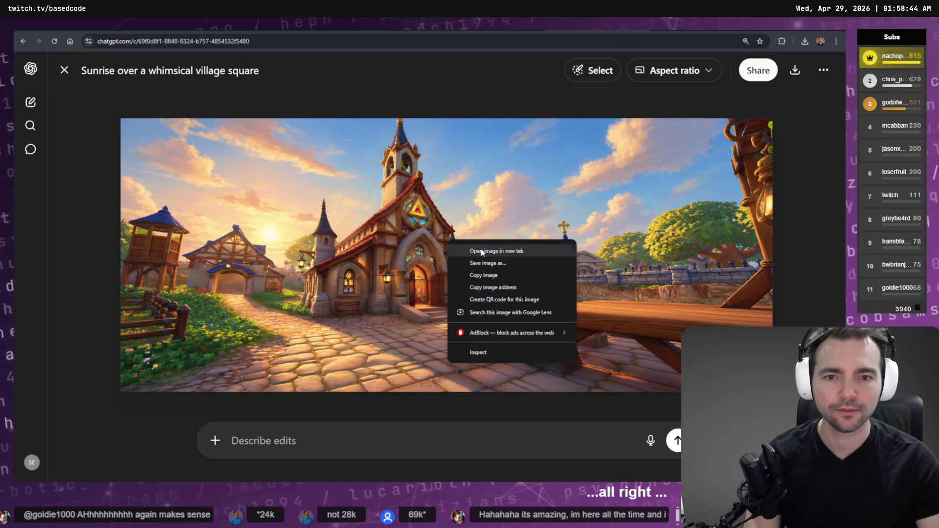
left_click(513, 271)
key("alt+Tab")
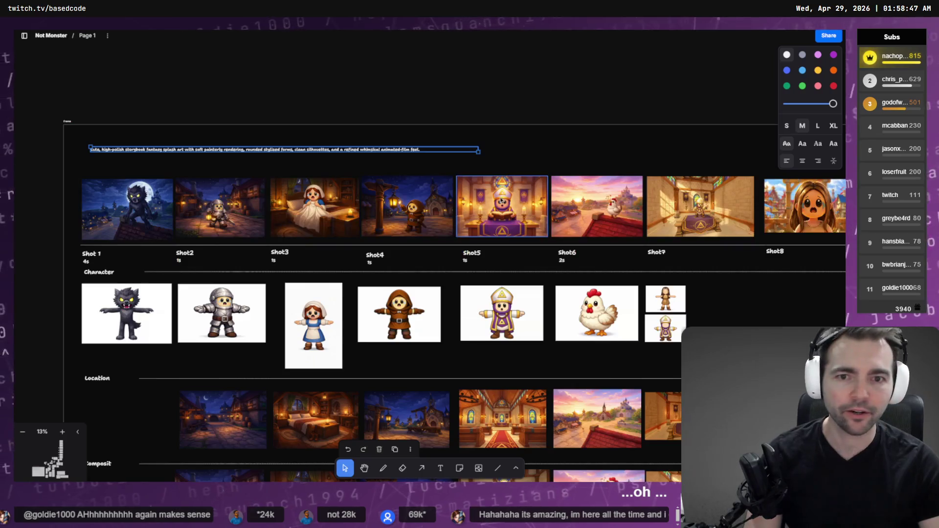
- Paste the village sunrise image and place it below the top-right shot frame
scroll(288, 195, "up", 3)
scroll(288, 195, "down", 3)
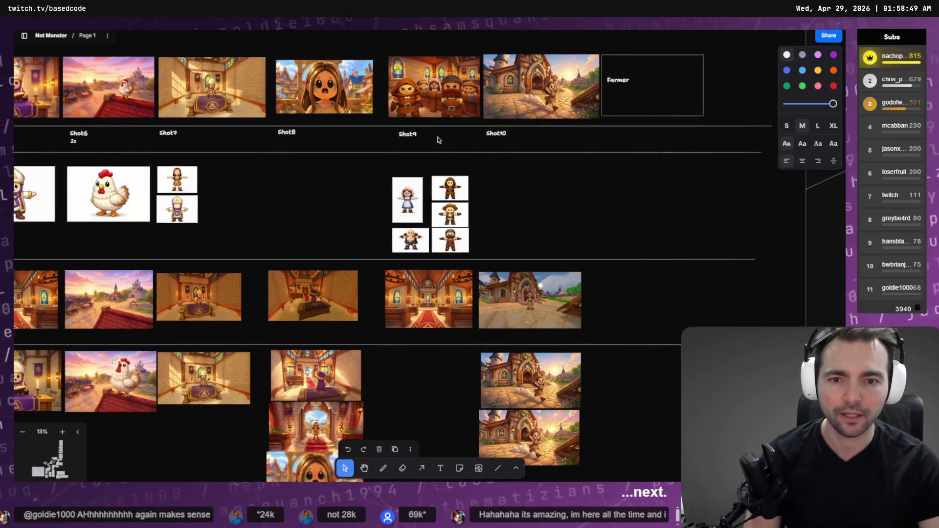
scroll(256, 214, "up", 5)
scroll(576, 250, "down", 5)
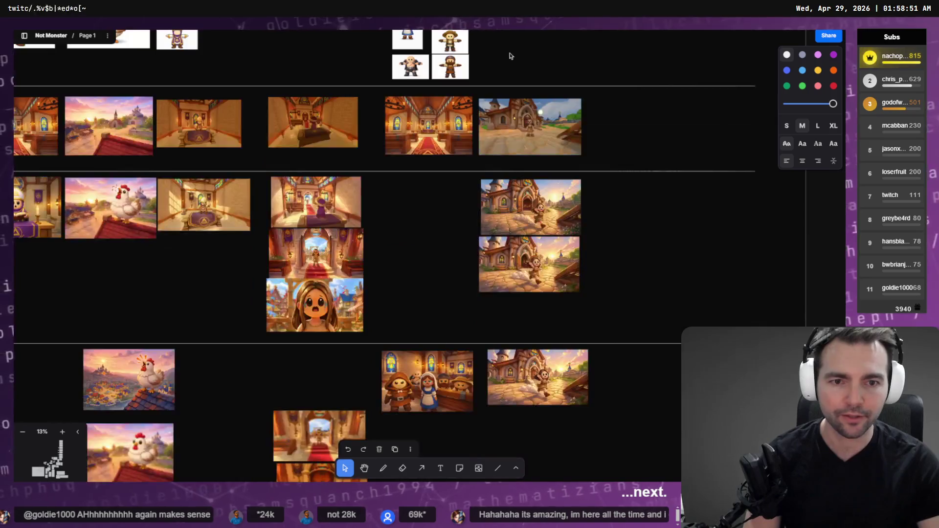
scroll(539, 235, "down", 3)
left_click(541, 242)
key("ctrl+v")
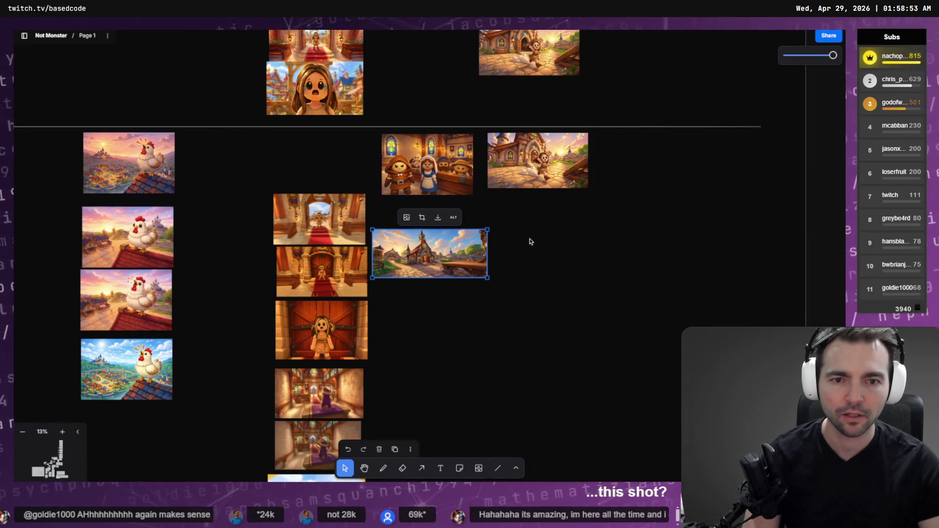
mouse_move(456, 261)
left_mouse_down()
mouse_move(569, 233)
mouse_move(558, 231)
left_mouse_up()
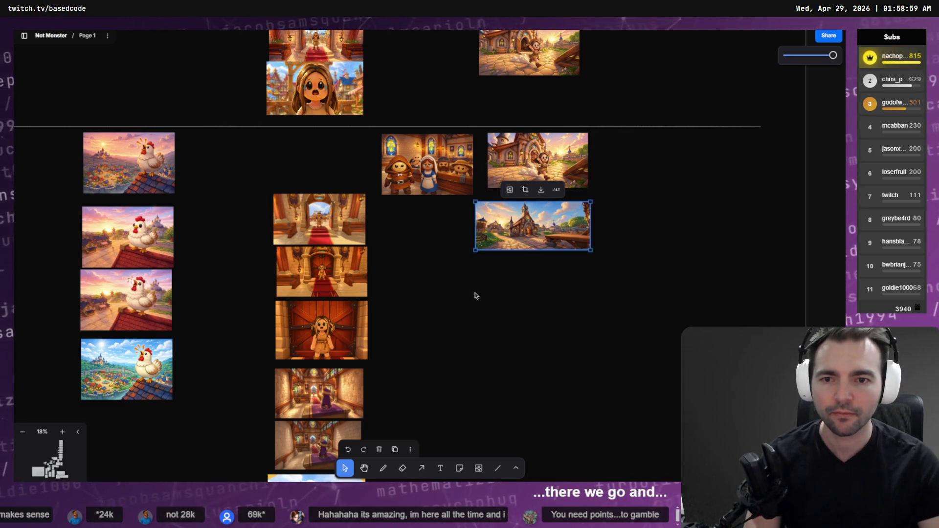
- Alt-drag a copy of the small girl character image into the Shot10 column
key("shift+1")
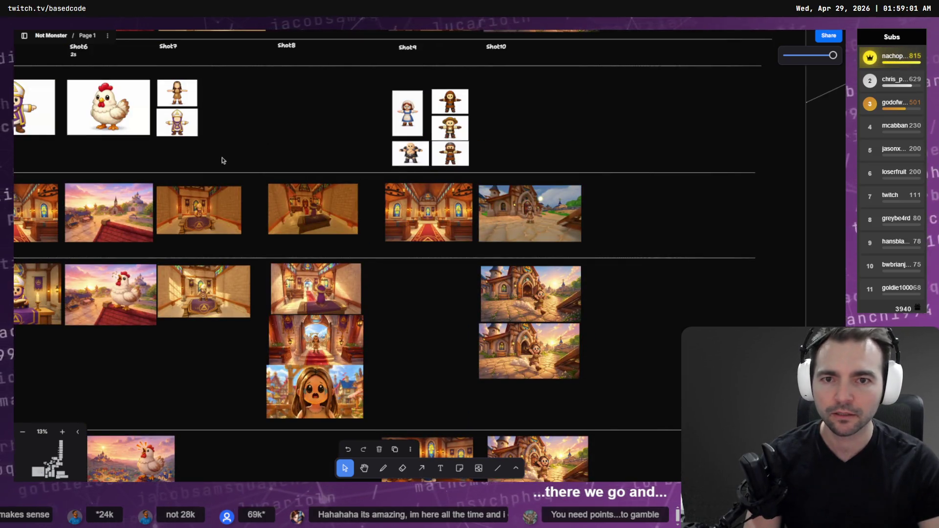
scroll(642, 156, "up", 3)
scroll(642, 156, "right", 4)
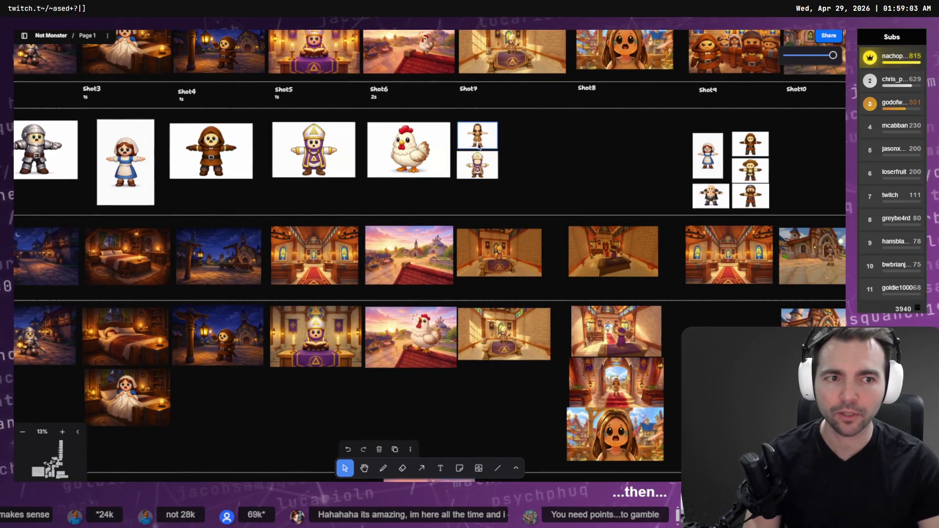
left_click(478, 138)
mouse_move(478, 137)
left_mouse_down()
mouse_move(762, 169)
mouse_move(803, 141)
left_mouse_up()
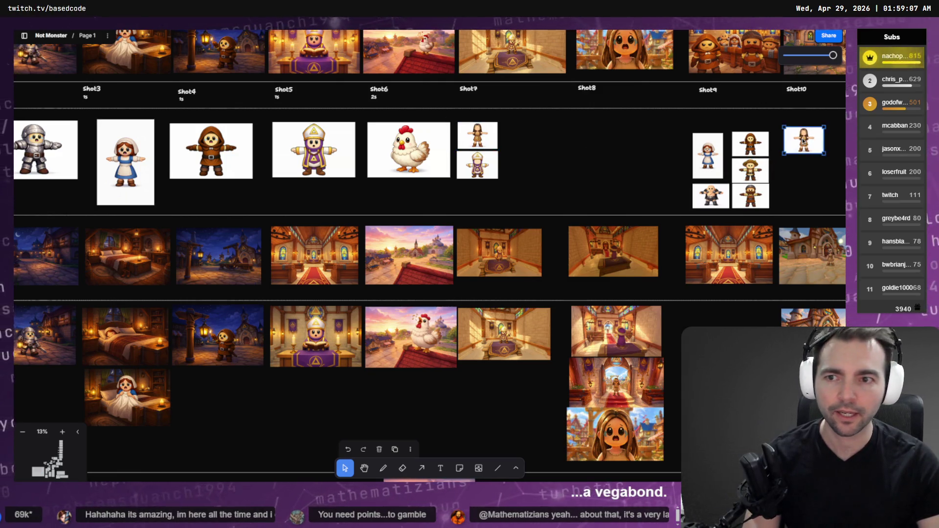
- Zoom in on Shot8–Shot10 and bring the teary eyes in front of the girl image
left_click(210, 143)
key("Escape")
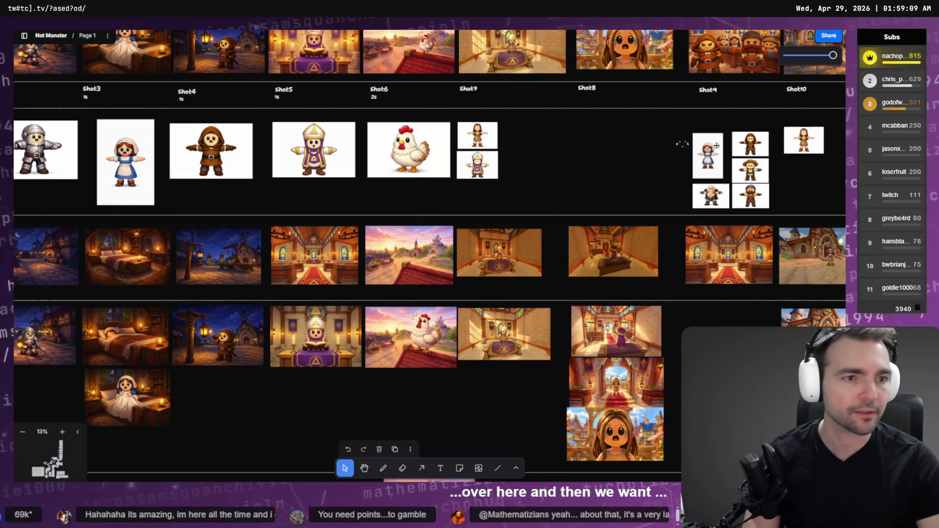
scroll(805, 142, "up", 5)
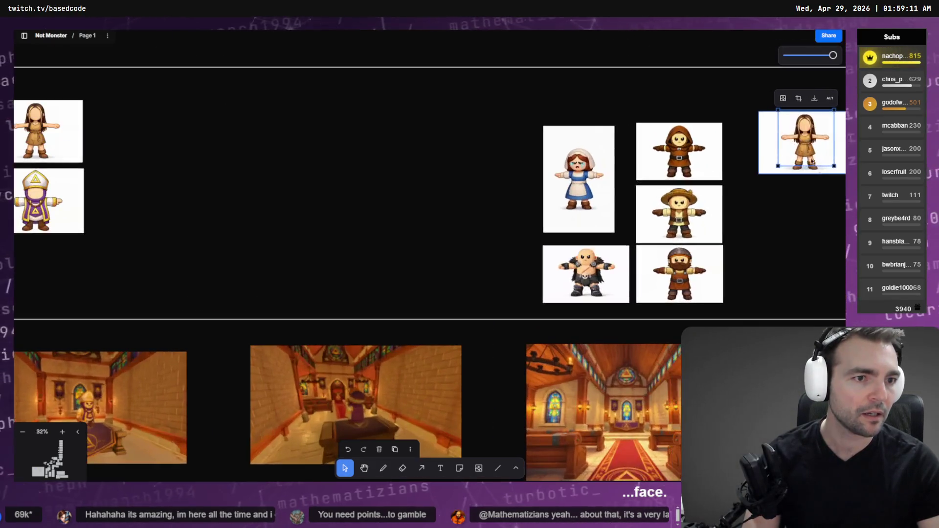
mouse_move(805, 142)
left_mouse_down()
mouse_move(633, 157)
mouse_move(625, 138)
mouse_move(643, 212)
left_mouse_up()
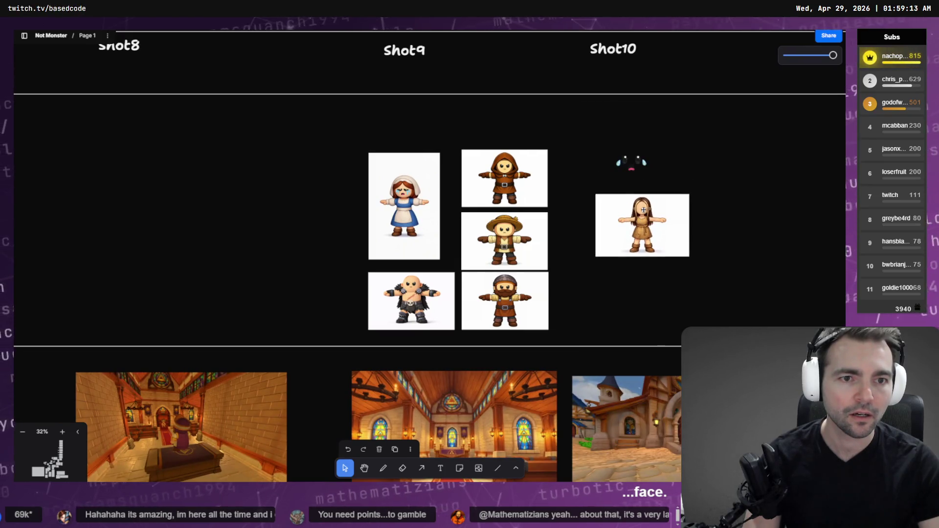
right_click(634, 168)
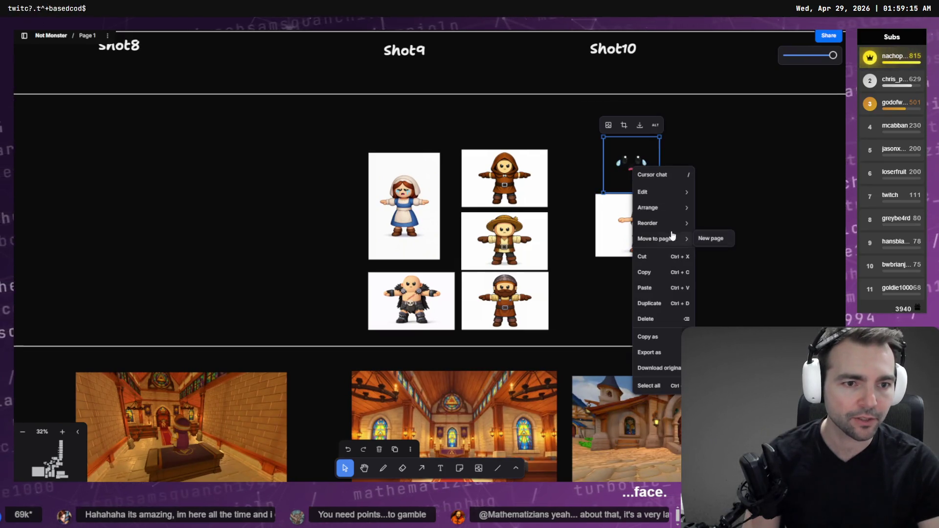
mouse_move(651, 223)
left_click(724, 222)
key("Escape")
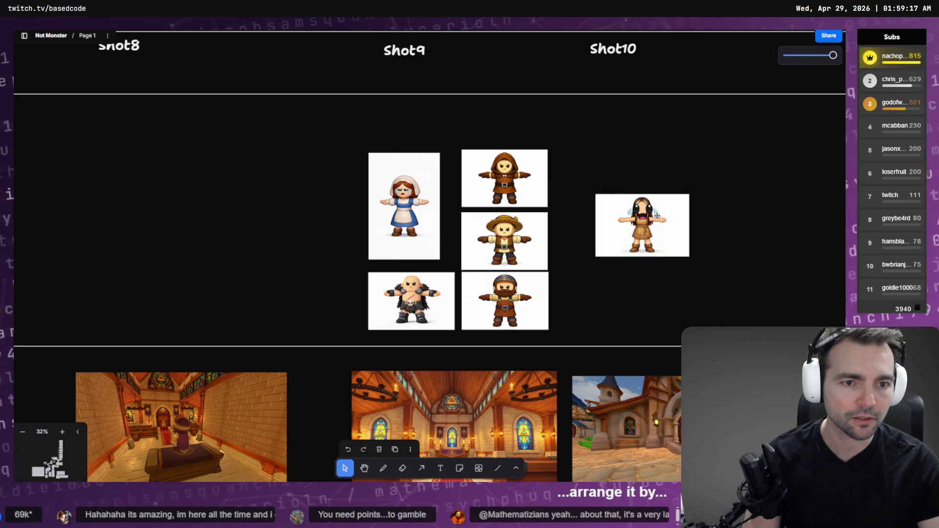
- Shrink the eyes and position them onto the Shot10 girl's face
left_click(657, 216)
left_click_drag(657, 216, 647, 214)
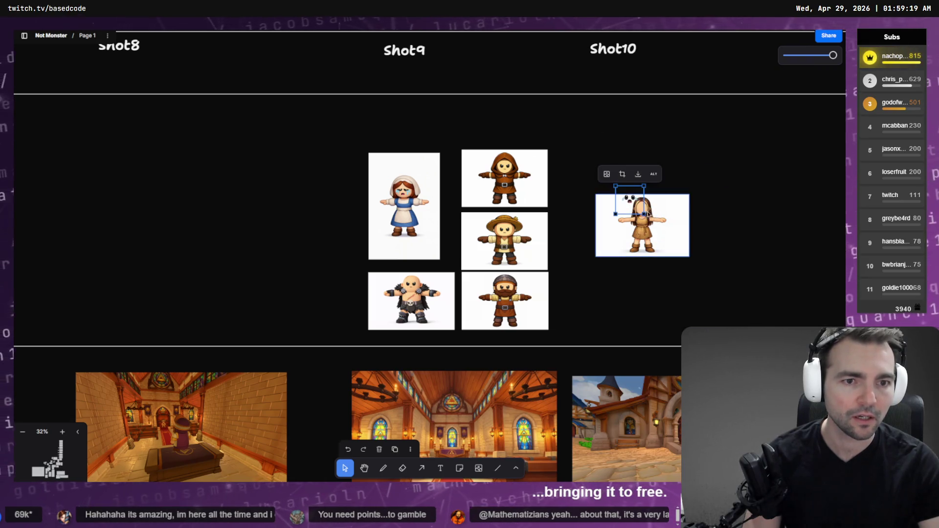
scroll(647, 213, "up", 10)
key("Escape")
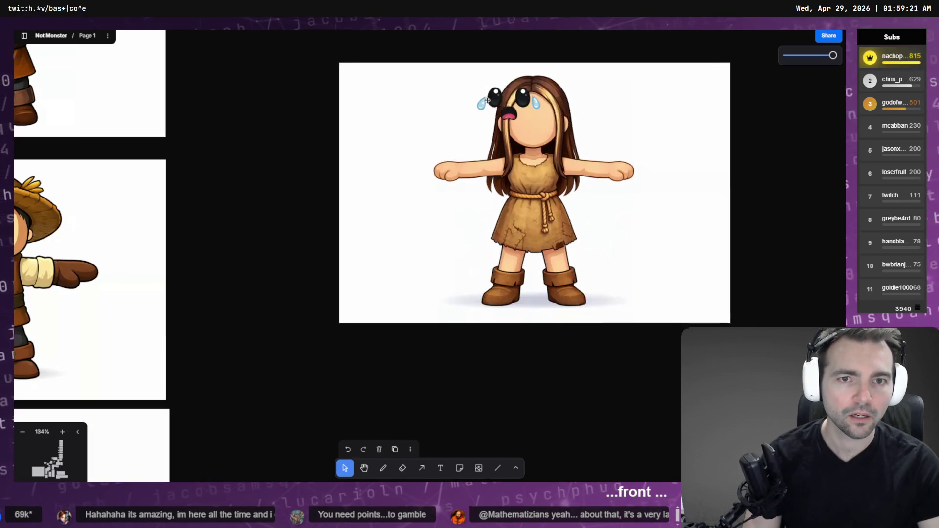
left_click_drag(488, 100, 502, 95)
left_click(509, 109)
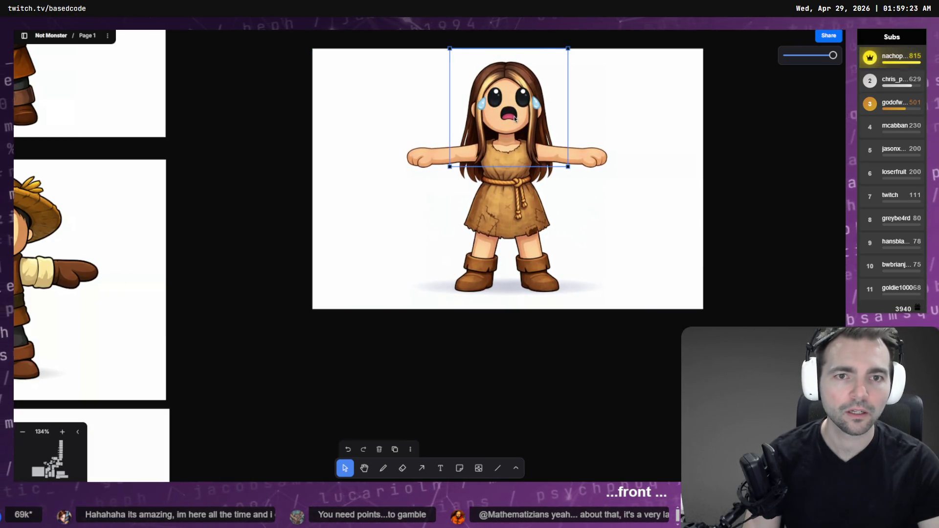
mouse_move(570, 147)
left_mouse_down()
mouse_move(546, 165)
mouse_move(549, 157)
left_mouse_up()
left_click_drag(497, 106, 496, 102)
scroll(545, 145, "up", 5)
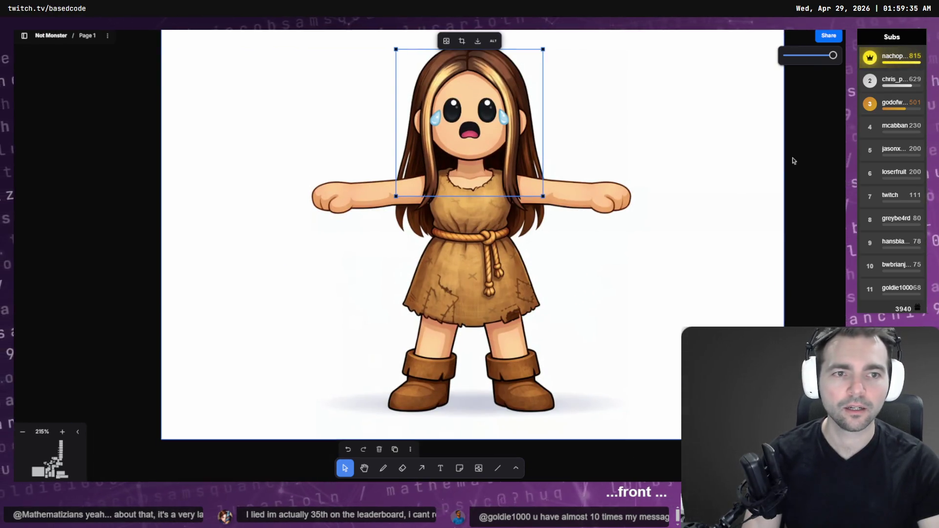
key("Escape")
scroll(313, 85, "down", 1)
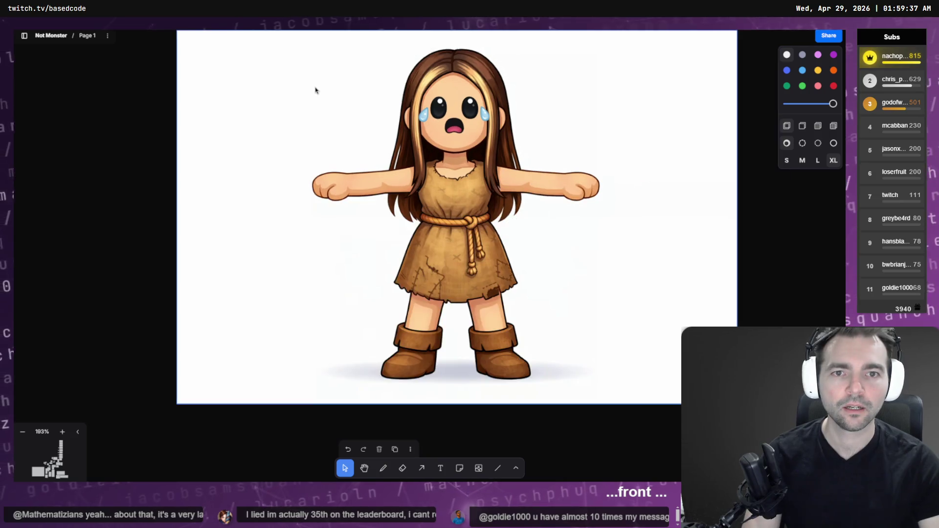
- Take a region screenshot framing the finished girl character
key("Print")
mouse_move(290, 32)
left_mouse_down()
mouse_move(596, 336)
mouse_move(632, 402)
left_mouse_up()
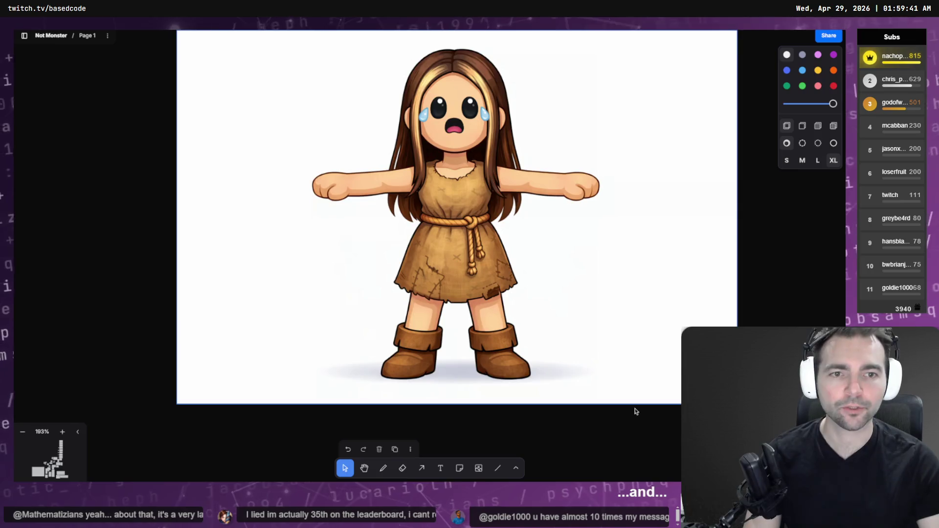
key("alt+Tab")
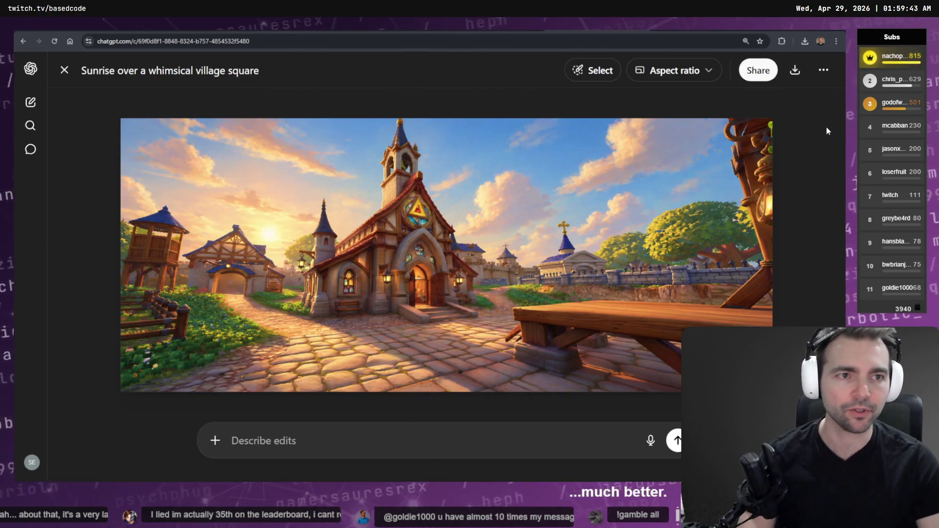
- Attach the character screenshot to a new ChatGPT message
key("Escape")
key("alt+Tab")
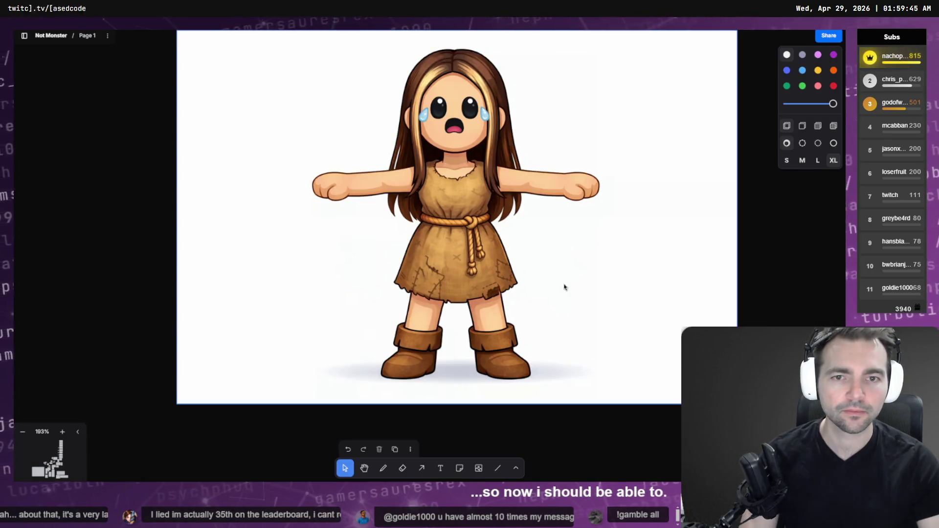
key("alt+Tab")
key("ctrl+v")
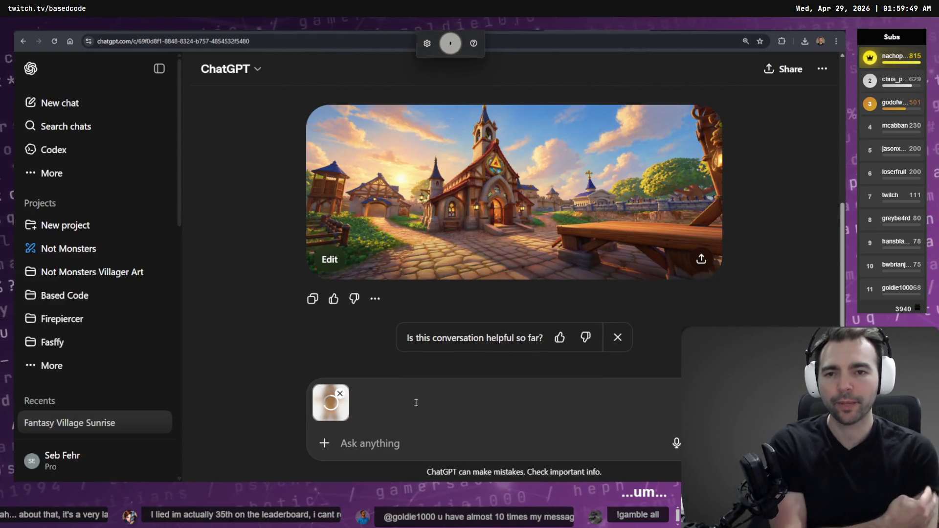
- Write 'The pictured character runs away from the church with her hands in the air' as an image request
type("the pictured character")
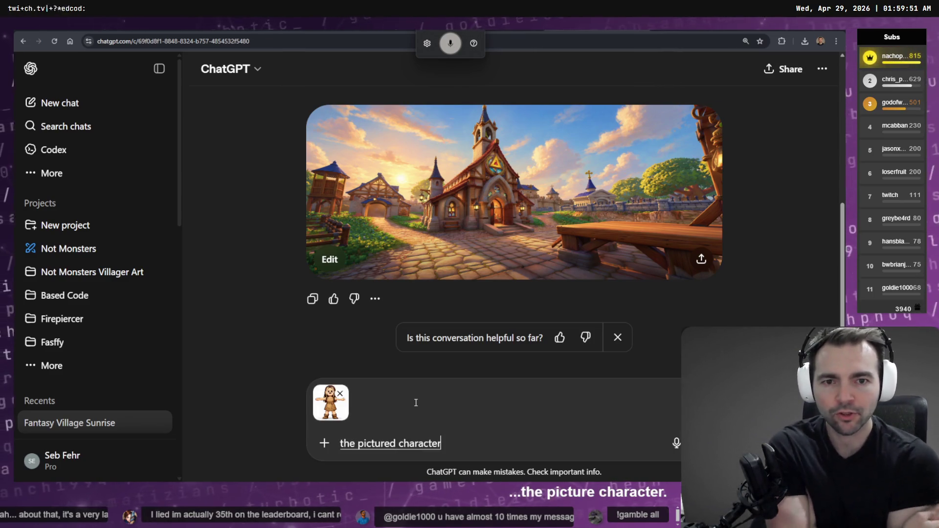
type(" runs away from")
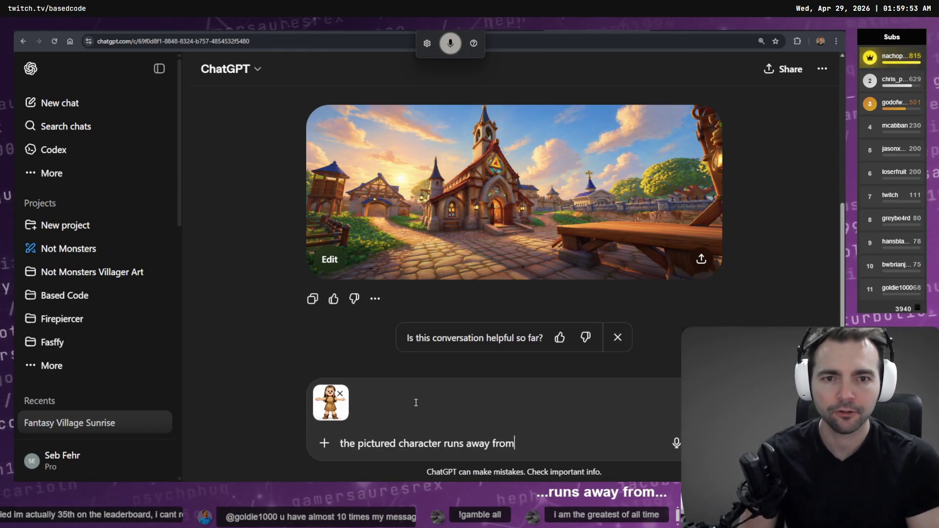
type(" the")
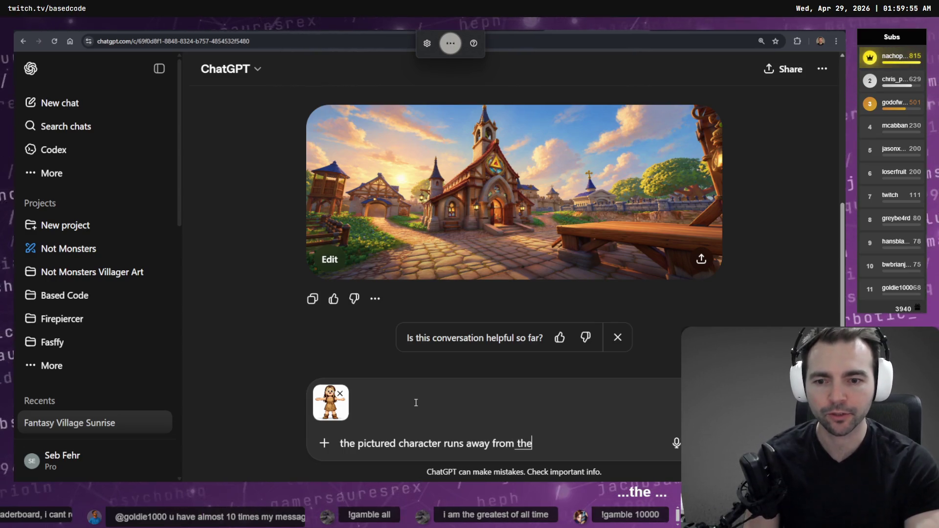
type(" church with her hands in the air.")
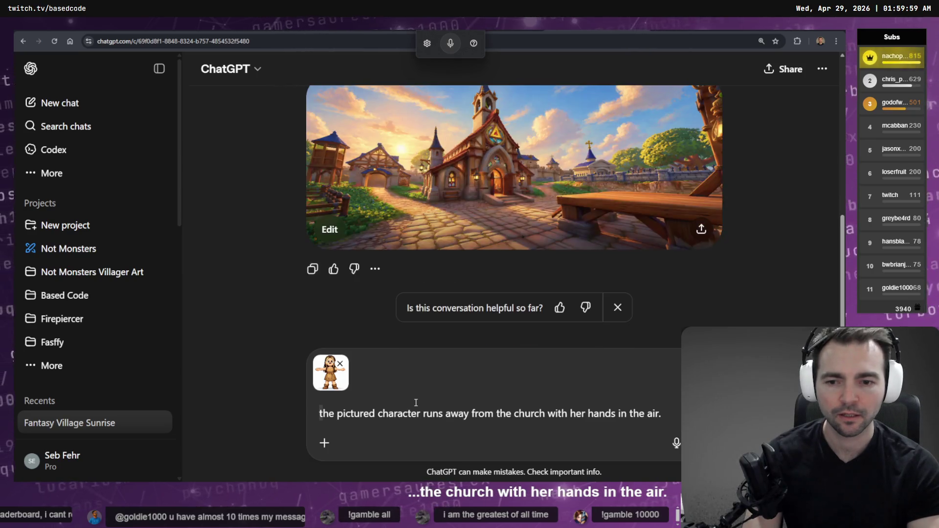
key("Delete")
type("T")
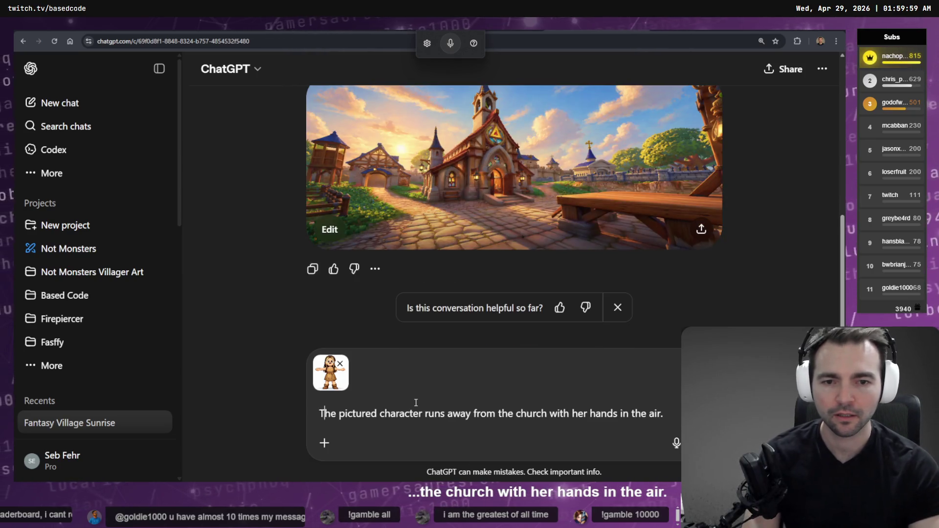
left_click(325, 444)
left_click(358, 348)
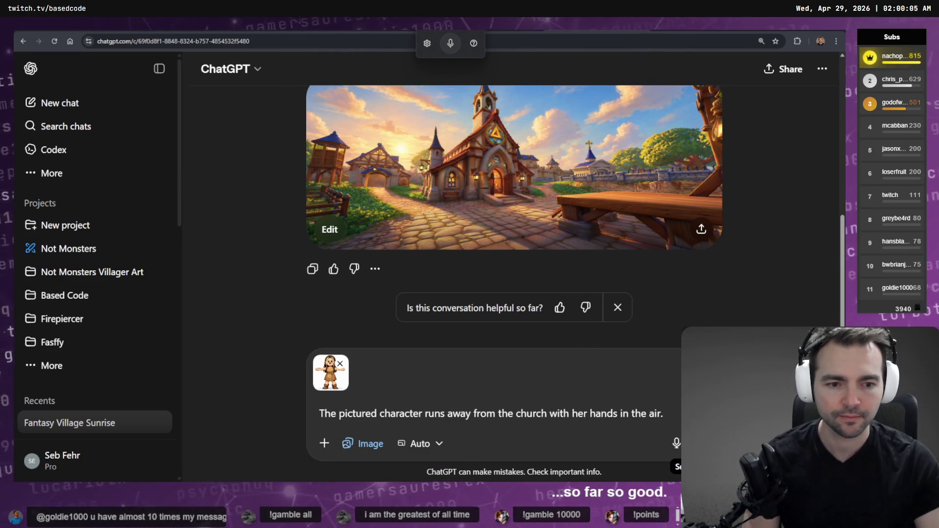
- Send the image prompt and move to the Higgsfield video page while it drafts
key("Return")
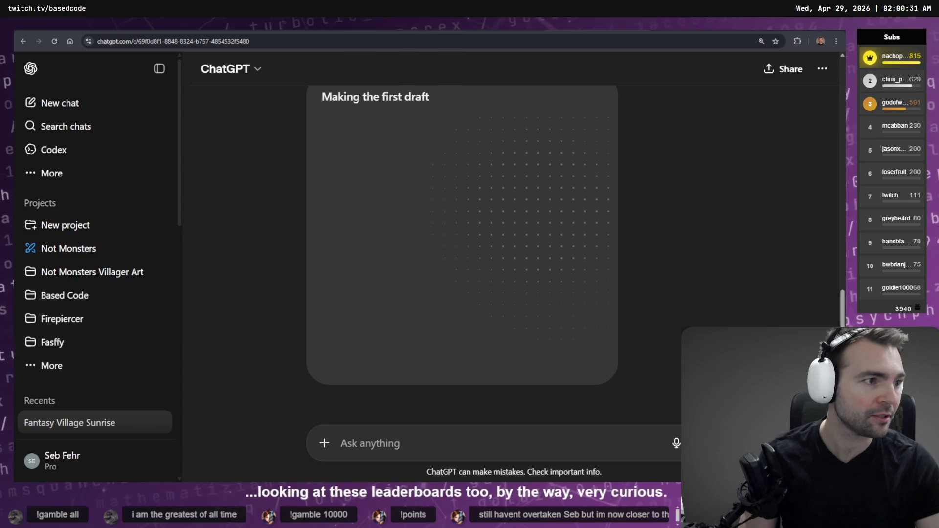
key("alt+Tab")
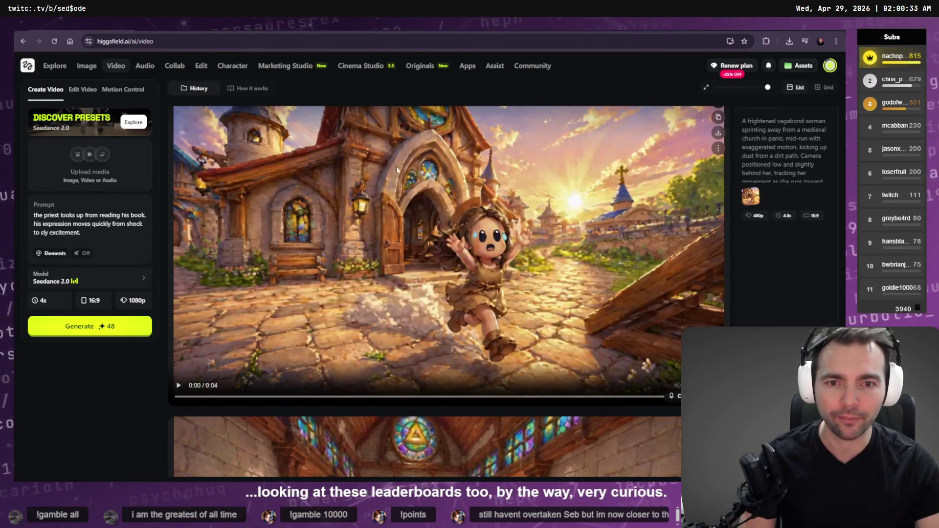
- Play the 1080p priest video in History and start its download
scroll(501, 289, "up", 15)
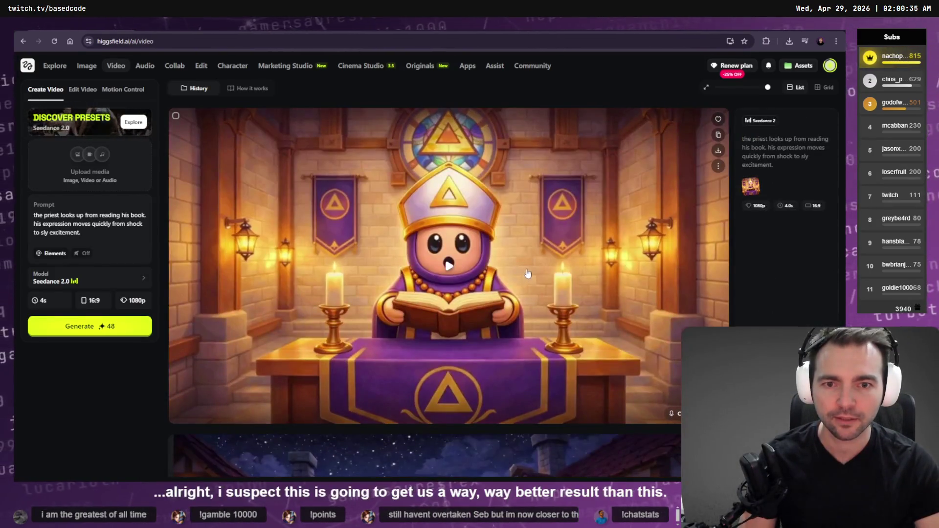
left_click(462, 276)
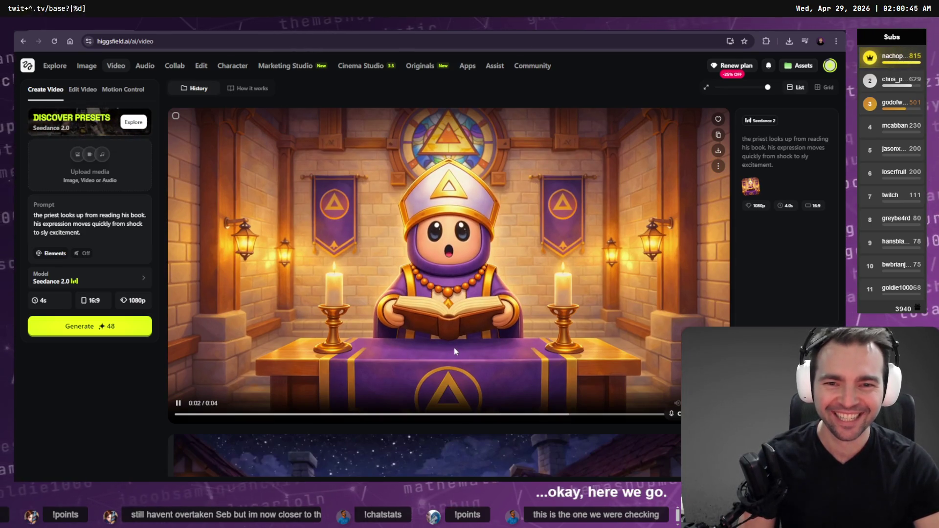
scroll(454, 347, "down", 3)
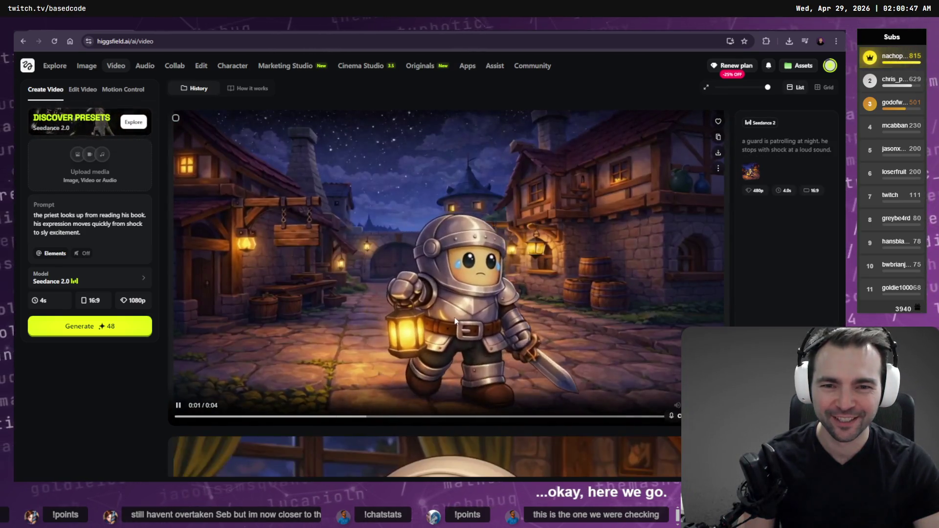
scroll(272, 288, "up", 3)
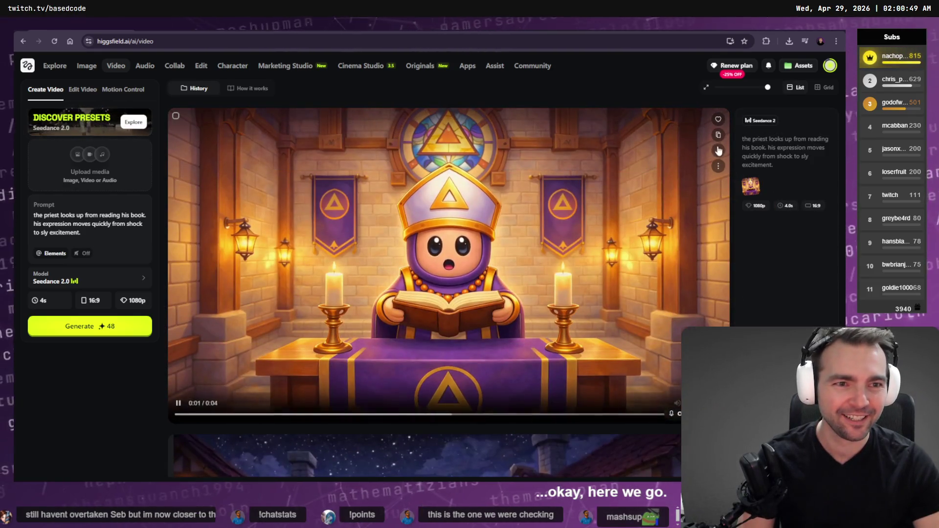
left_click(719, 120)
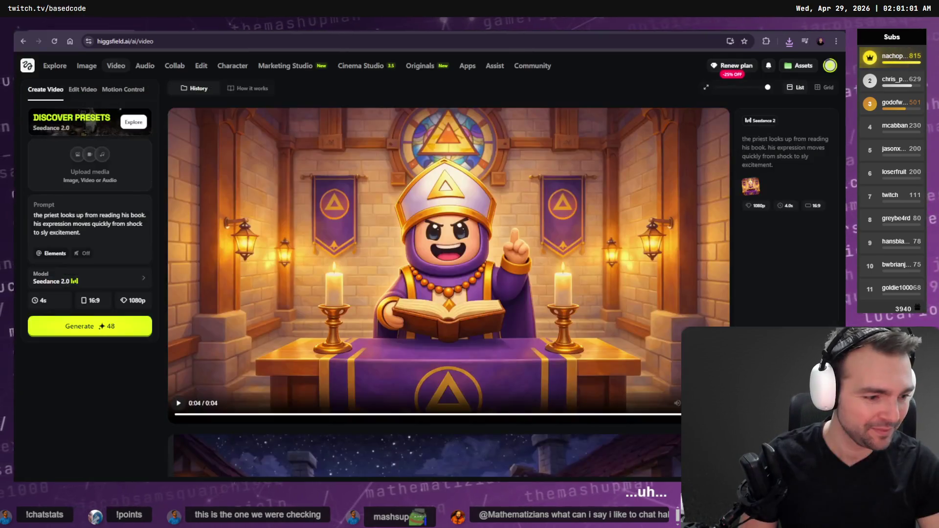
- Deselect the Shot2 take clip in the Resolve timeline, then return to Higgsfield
key("alt+Tab")
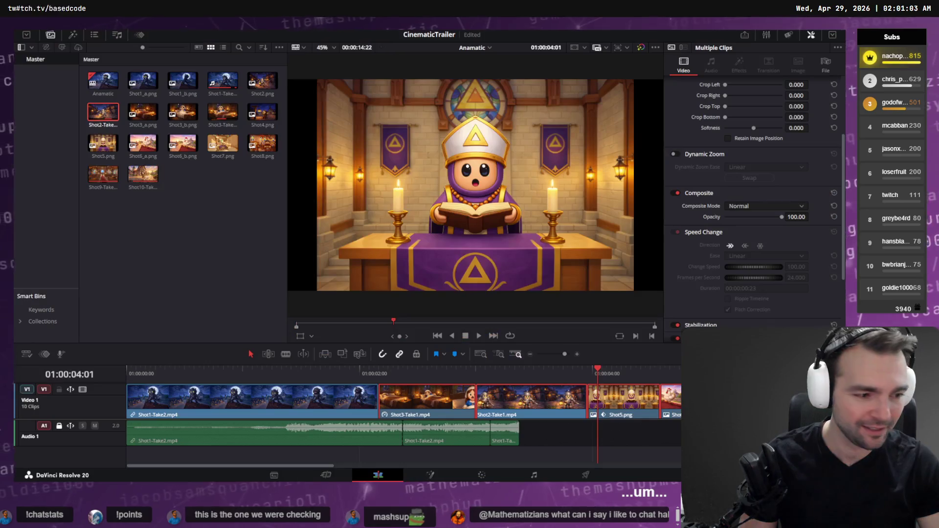
left_click(193, 214)
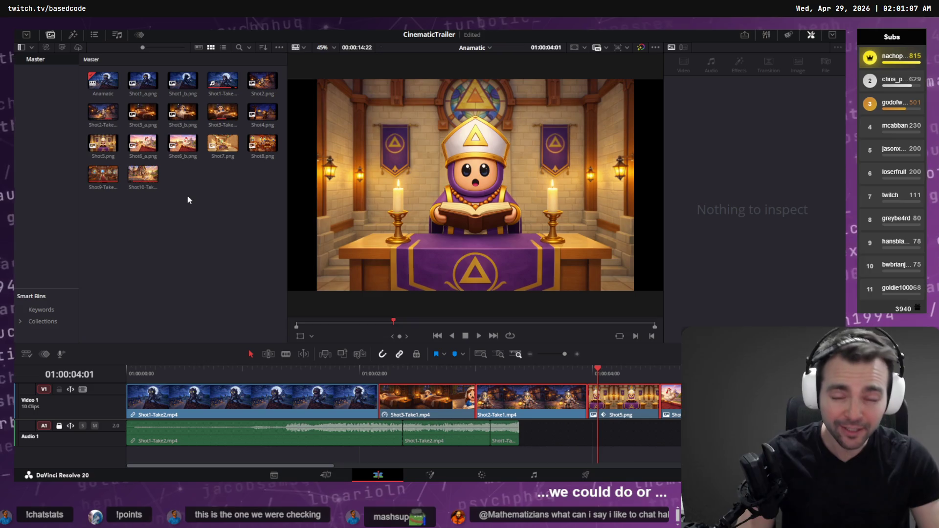
key("alt+Tab")
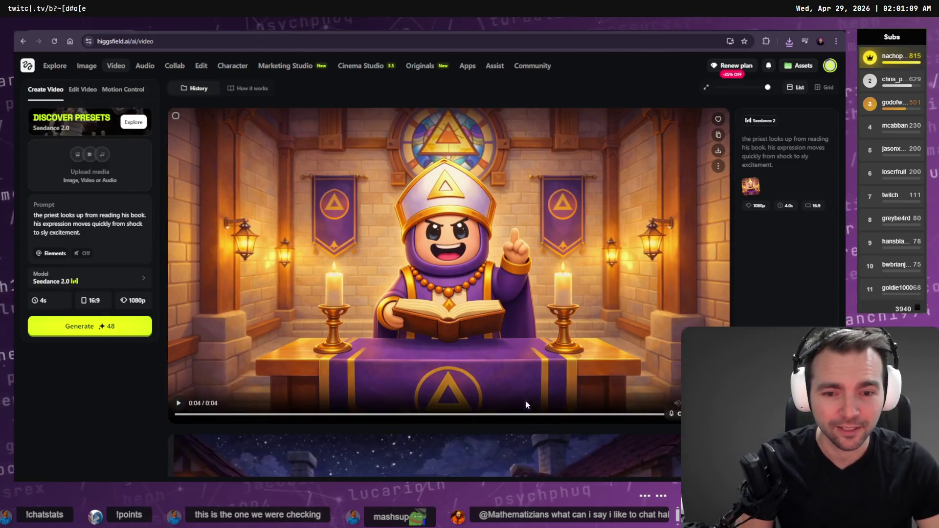
- Replay the priest video, compare it with the night guard video, then pause
mouse_move(493, 421)
left_mouse_down()
mouse_move(372, 417)
mouse_move(480, 408)
left_mouse_up()
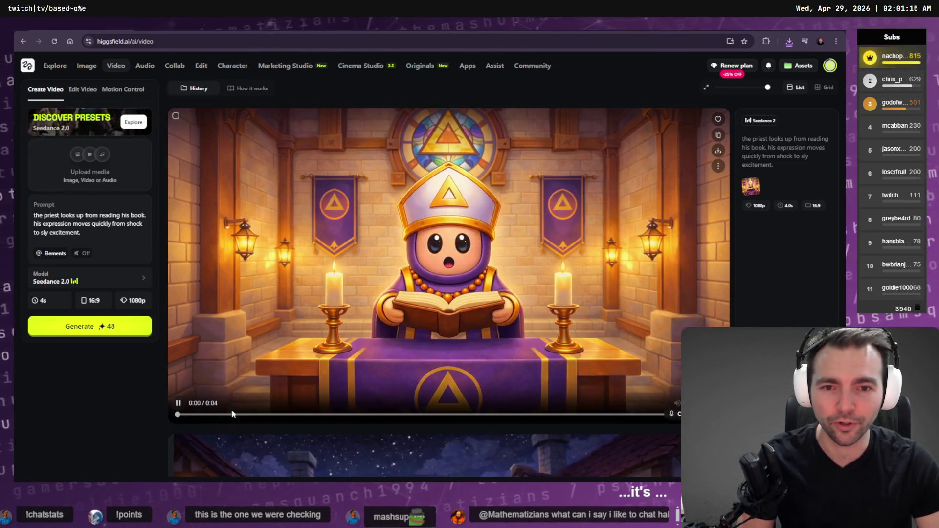
scroll(455, 245, "down", 5)
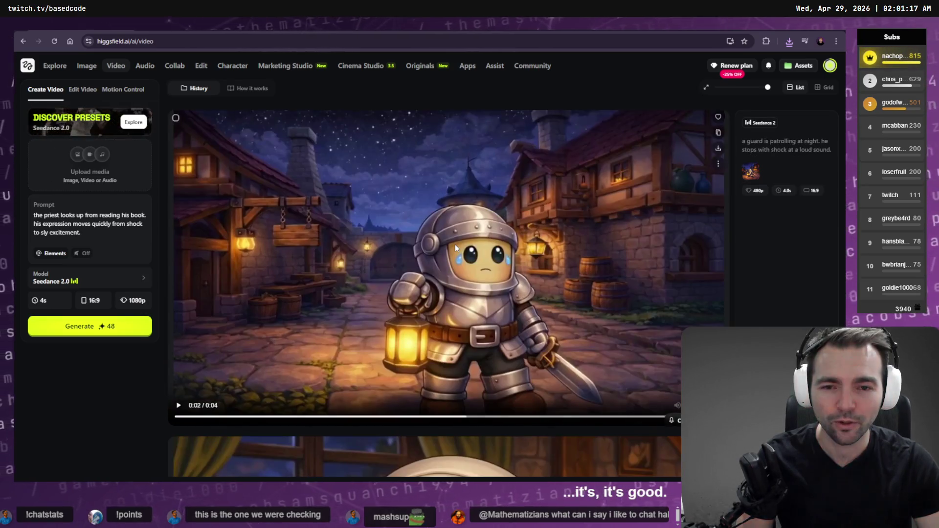
scroll(455, 245, "up", 5)
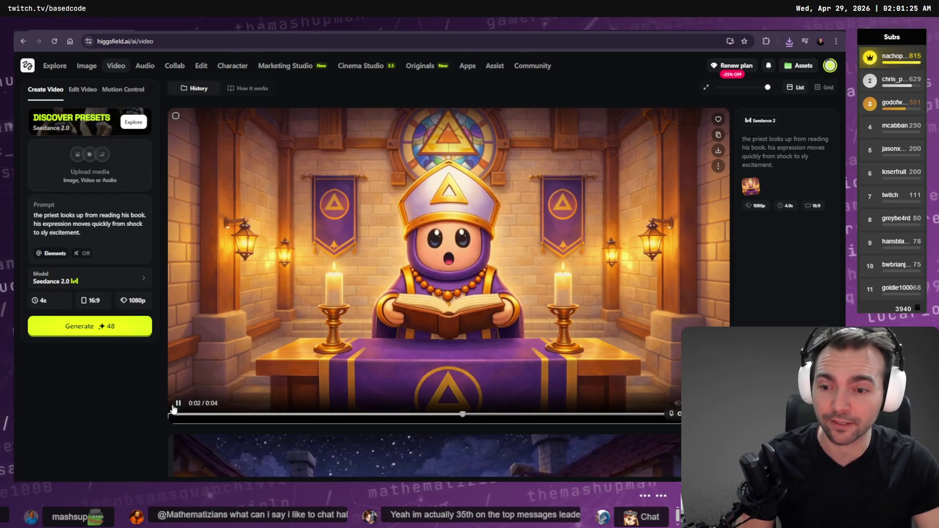
left_click(268, 387)
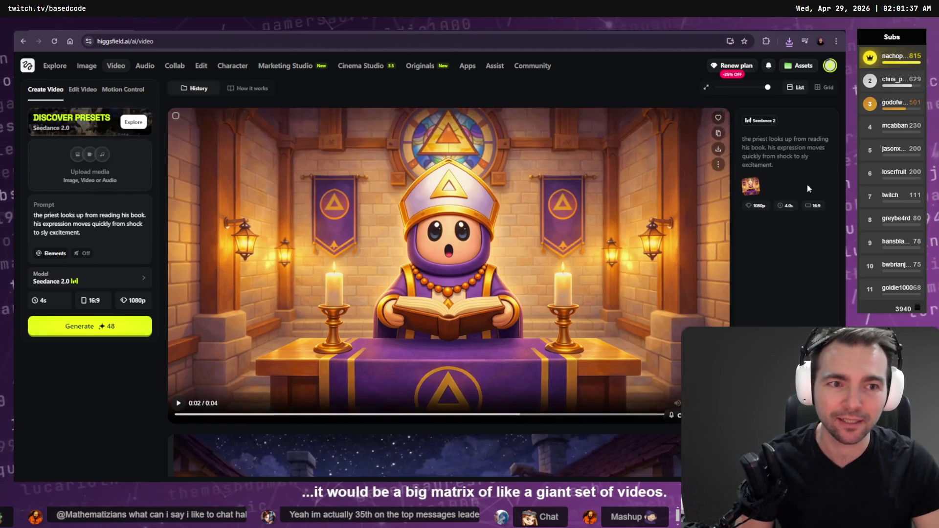
- Download the priest video as an mp4
left_click(719, 152)
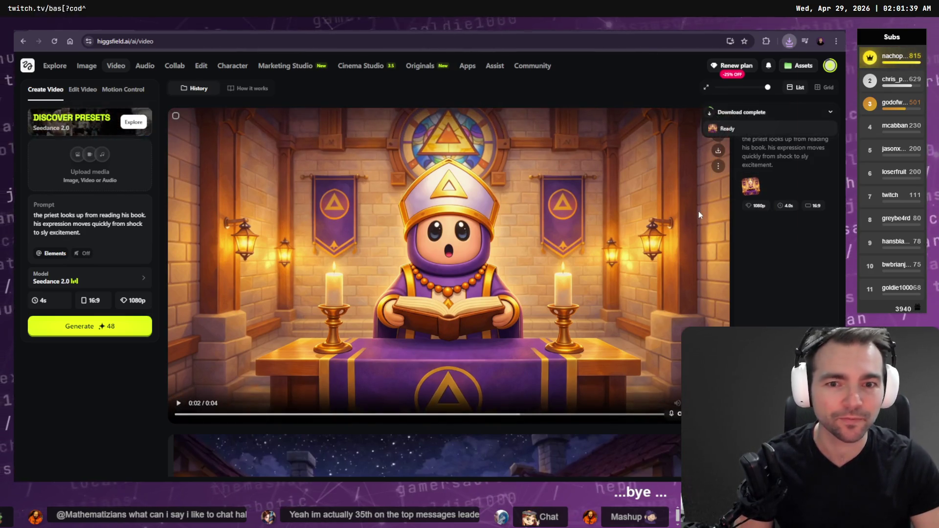
left_click(731, 111)
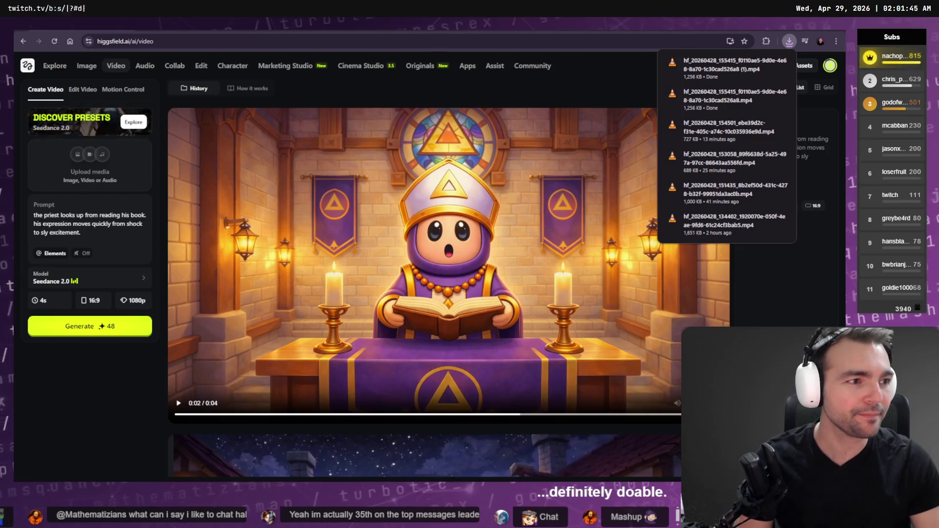
key("alt+Tab")
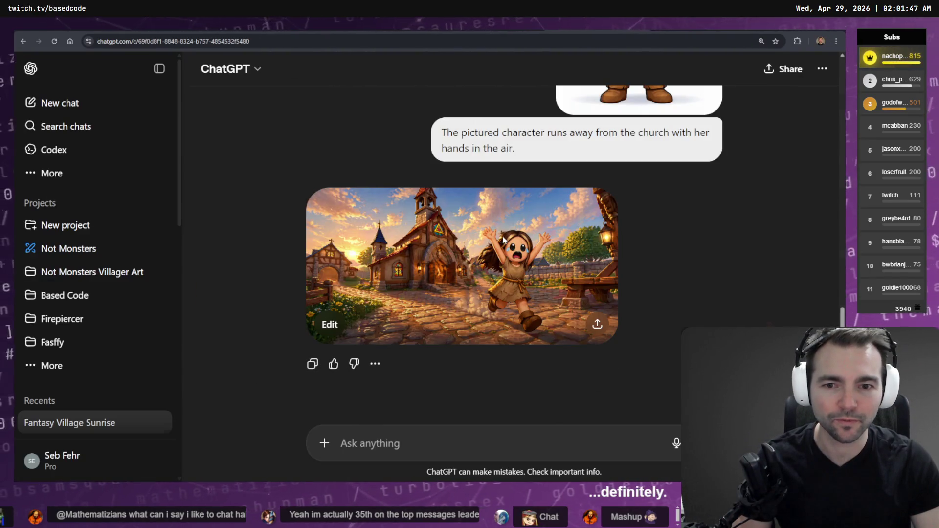
- Download the 'Fleeing the village at sunset' image as a PNG and return to Higgsfield
left_click(503, 239)
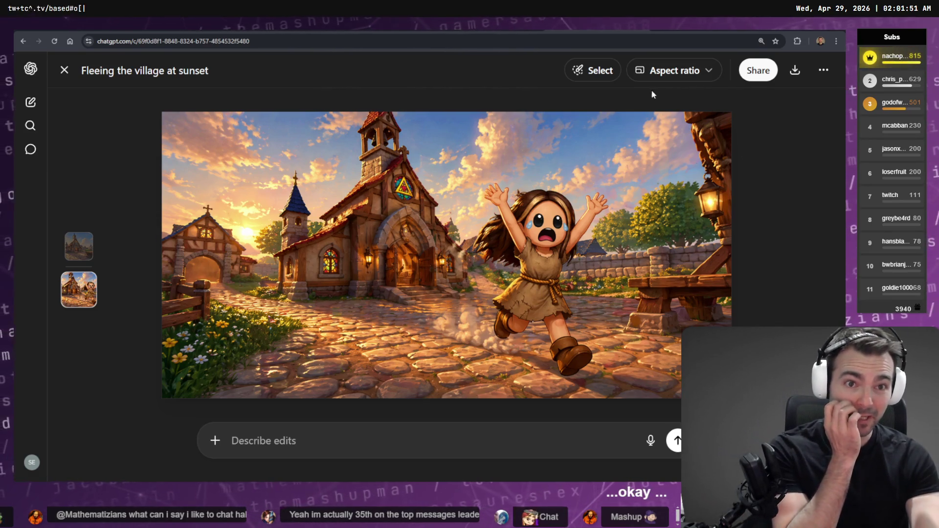
left_click(795, 71)
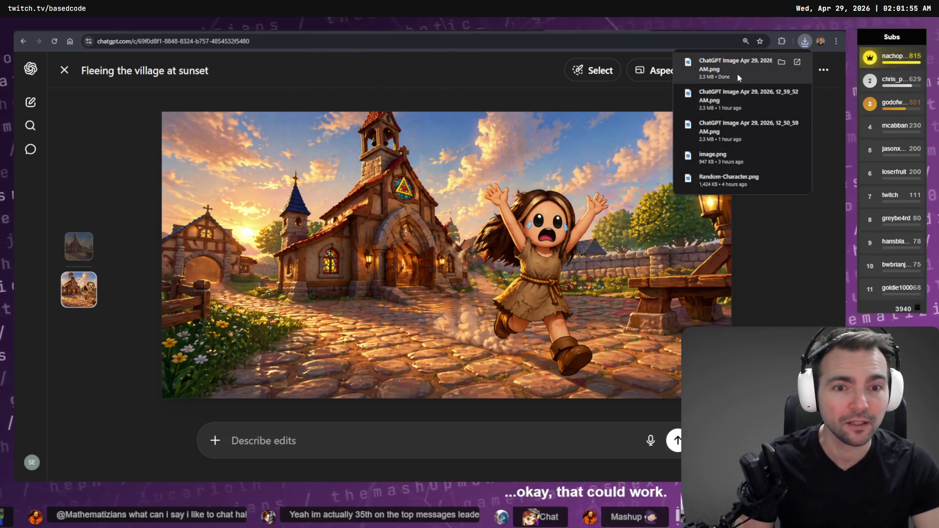
key("alt+Tab")
left_click(156, 320)
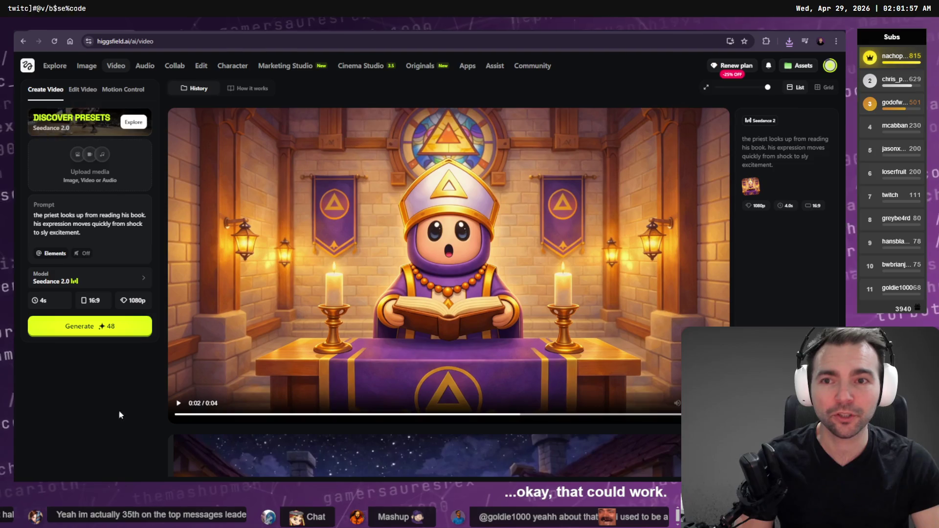
- Show the downloaded priest video in its folder and delete the duplicate '(1)' mp4
left_click(789, 41)
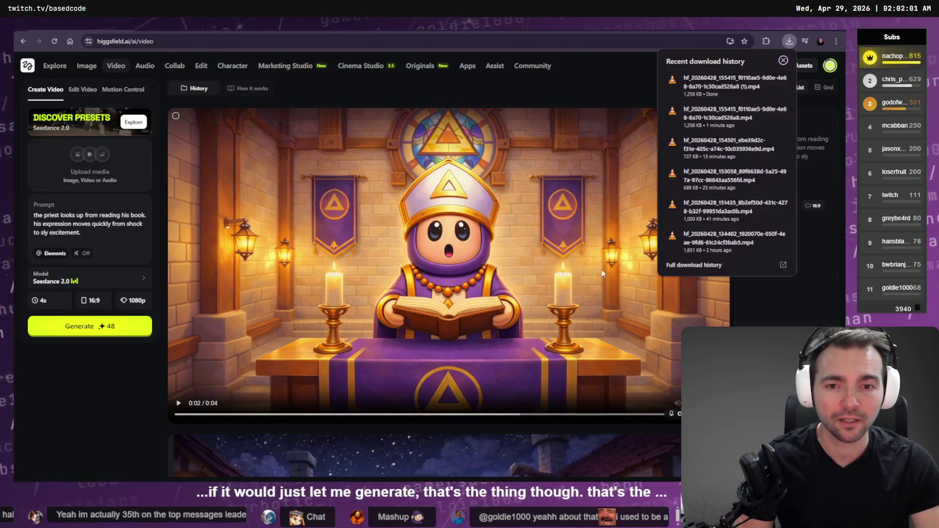
left_click(771, 76)
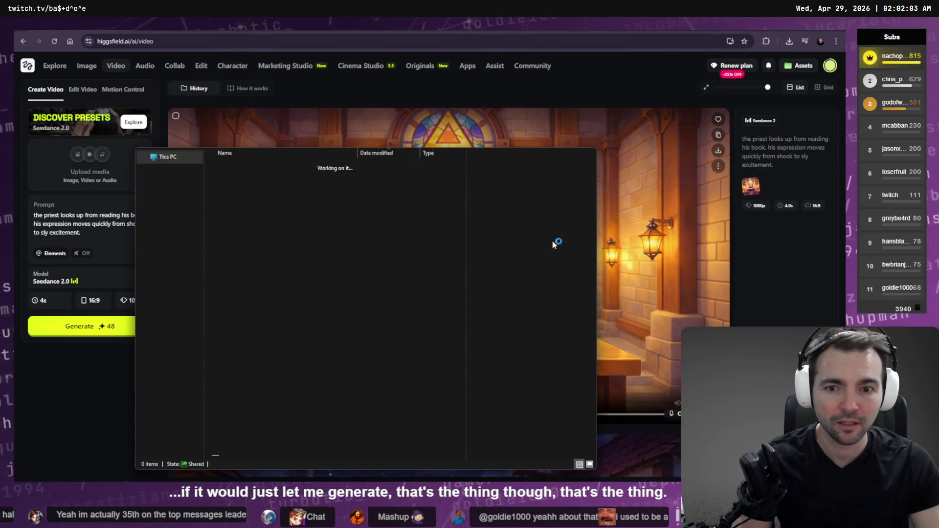
key("F2")
key("Escape")
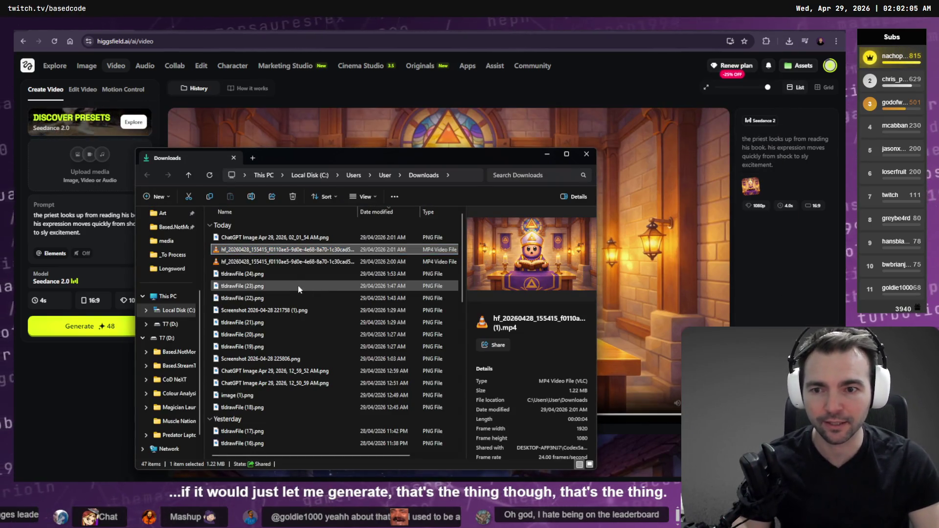
left_click(296, 262)
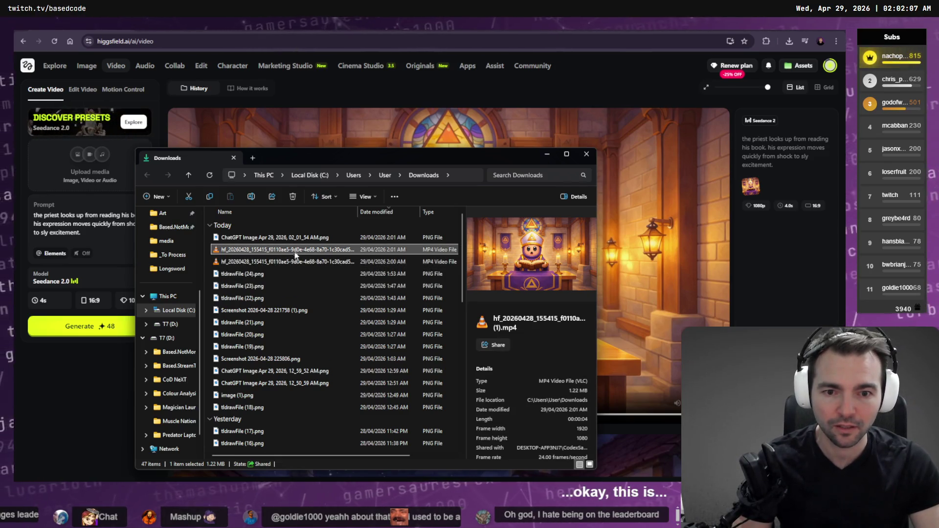
left_click(300, 251)
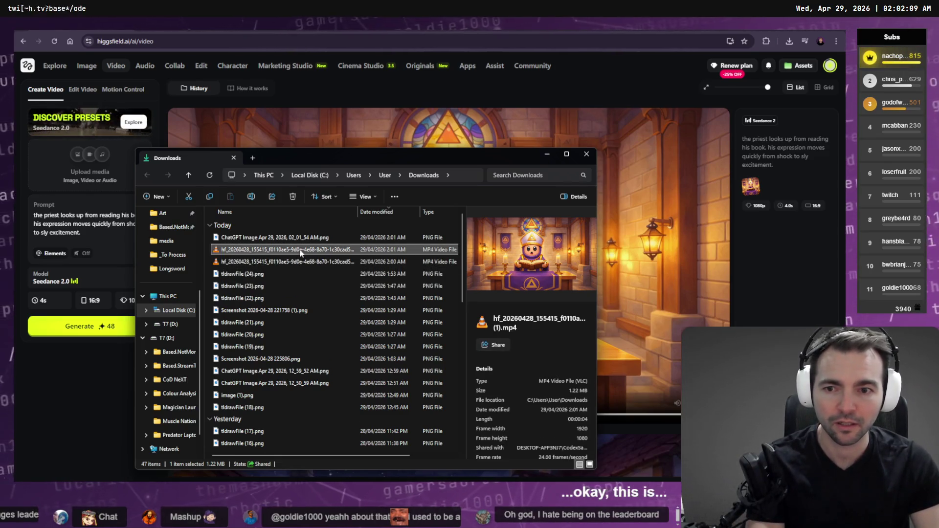
key("Delete")
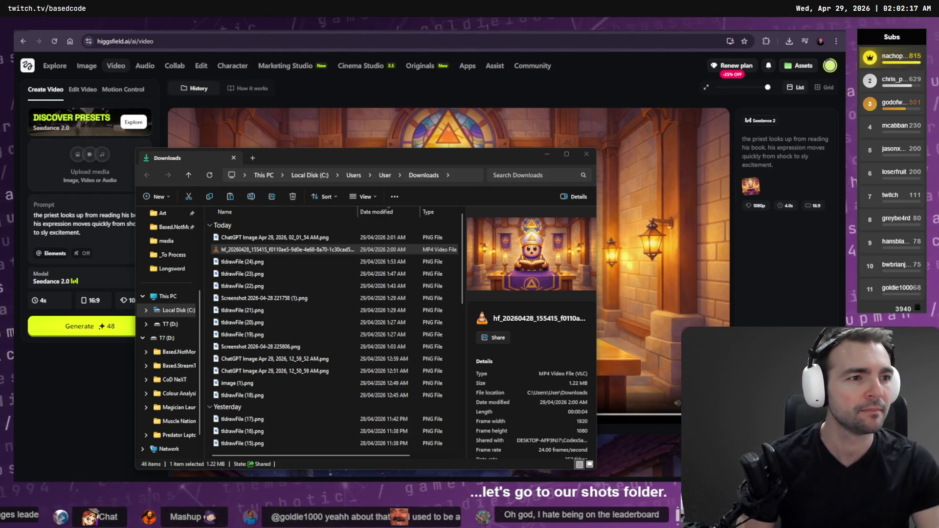
- Navigate to the Work folder on Local Disk (C:)
key("F4")
key("Escape")
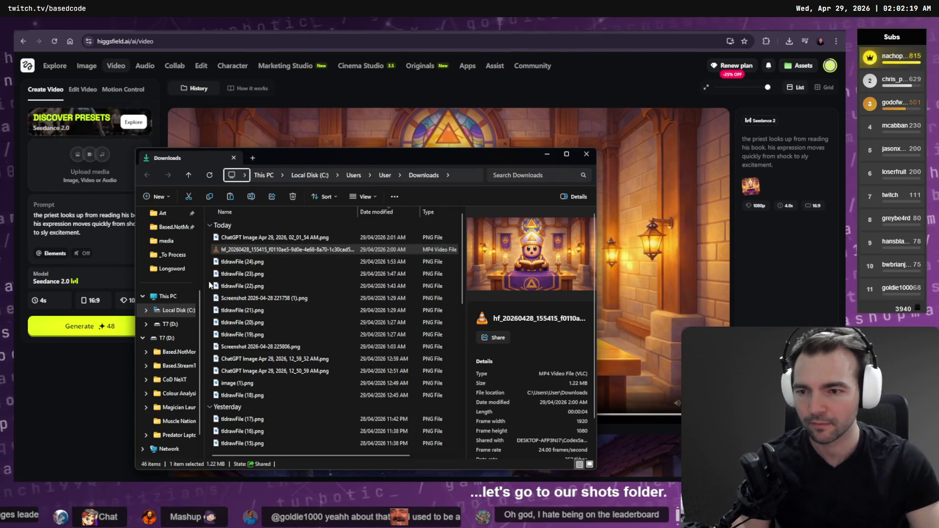
left_click(177, 311)
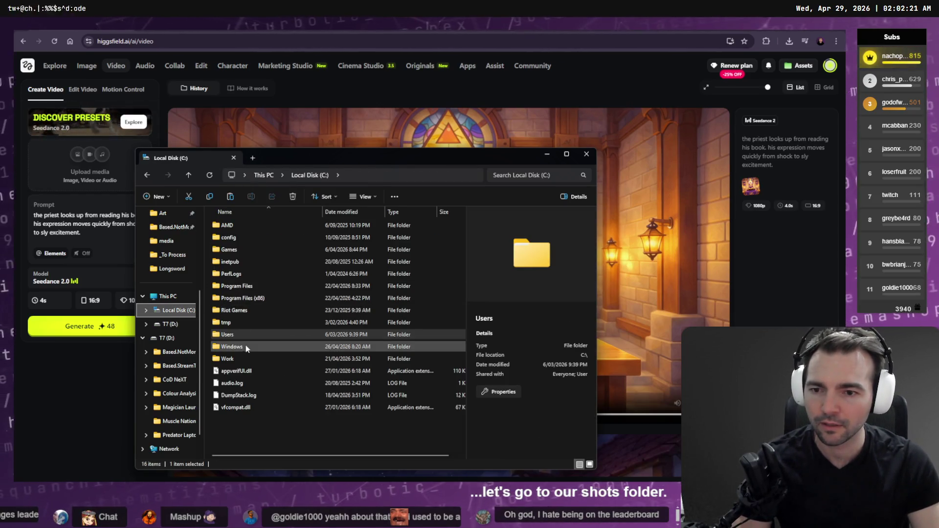
double_click(238, 356)
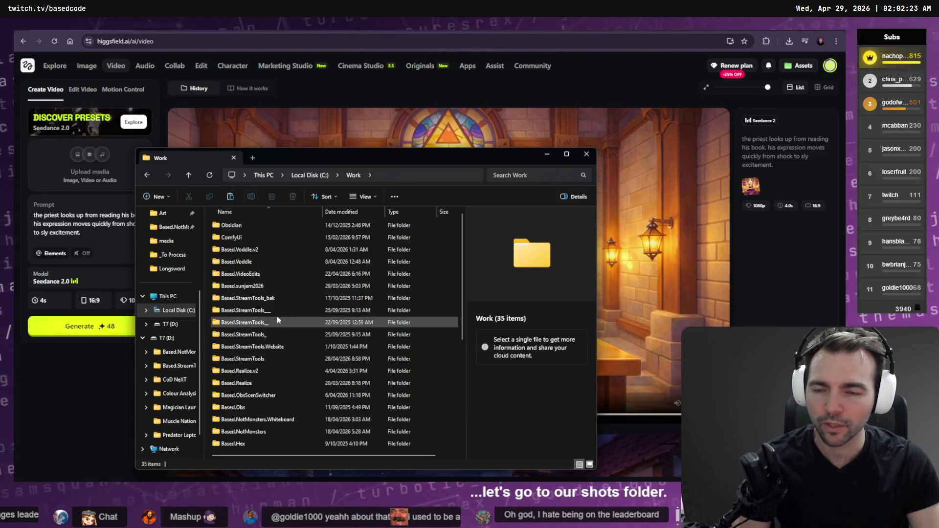
left_click(139, 341)
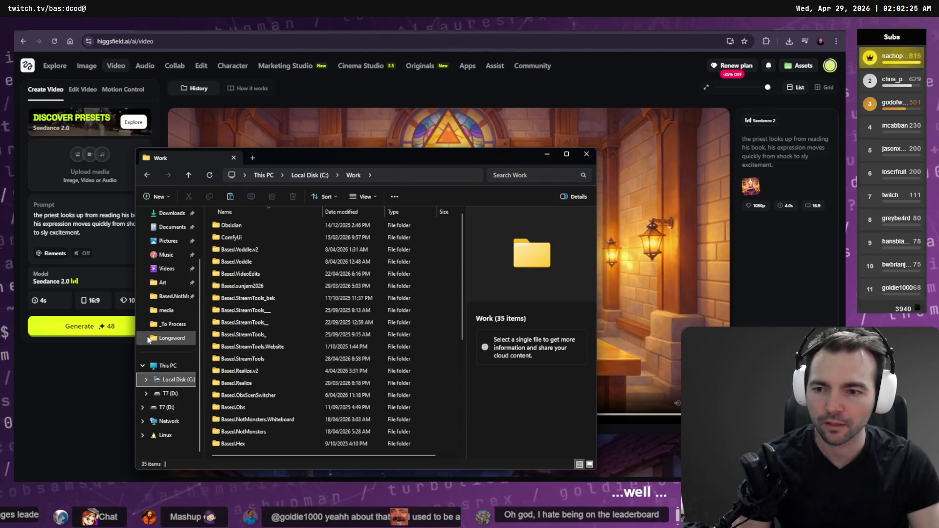
right_click(163, 396)
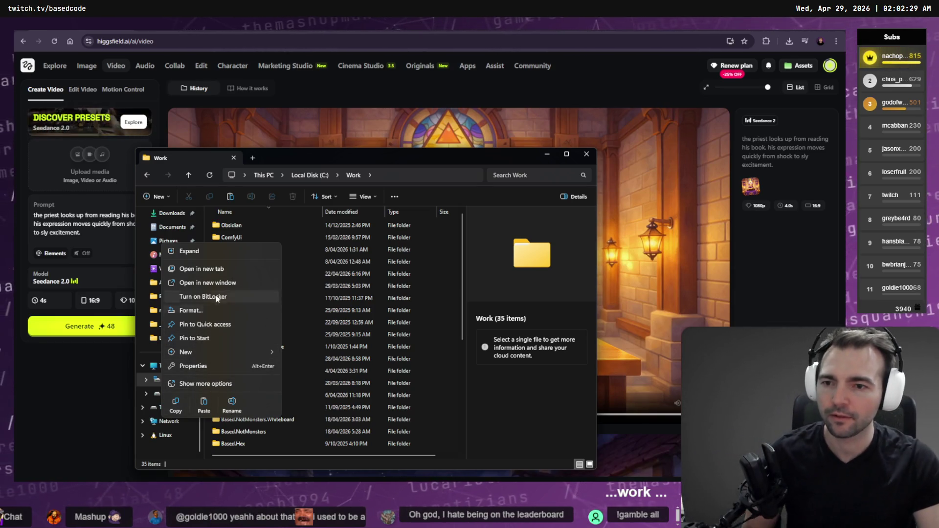
key("Escape")
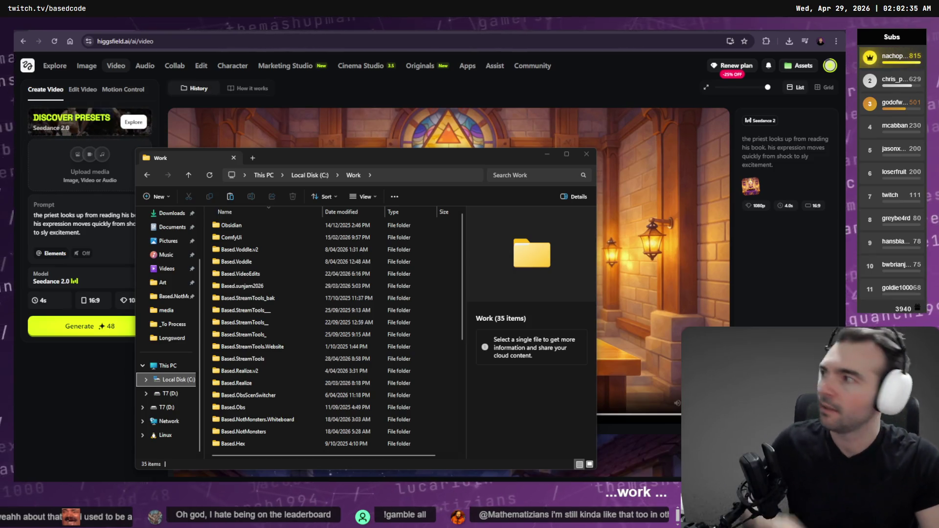
scroll(169, 318, "up", 2)
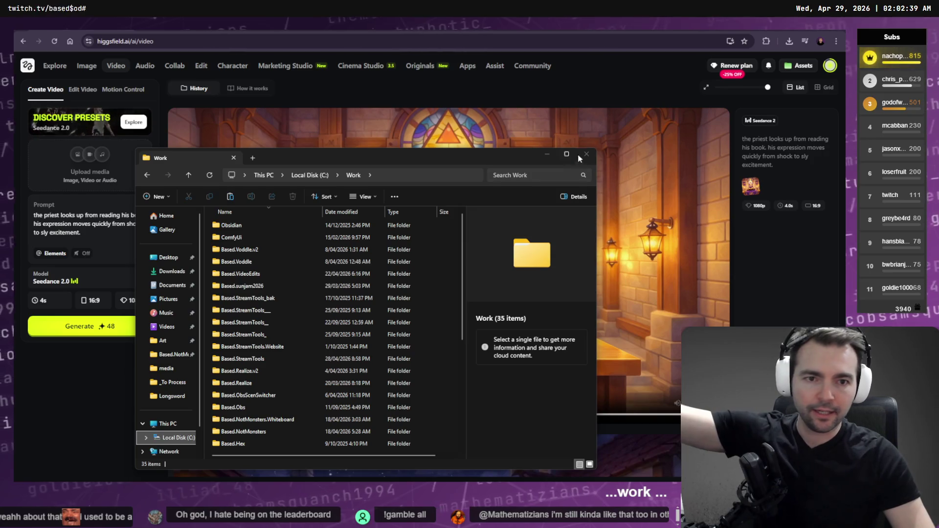
left_click(273, 289)
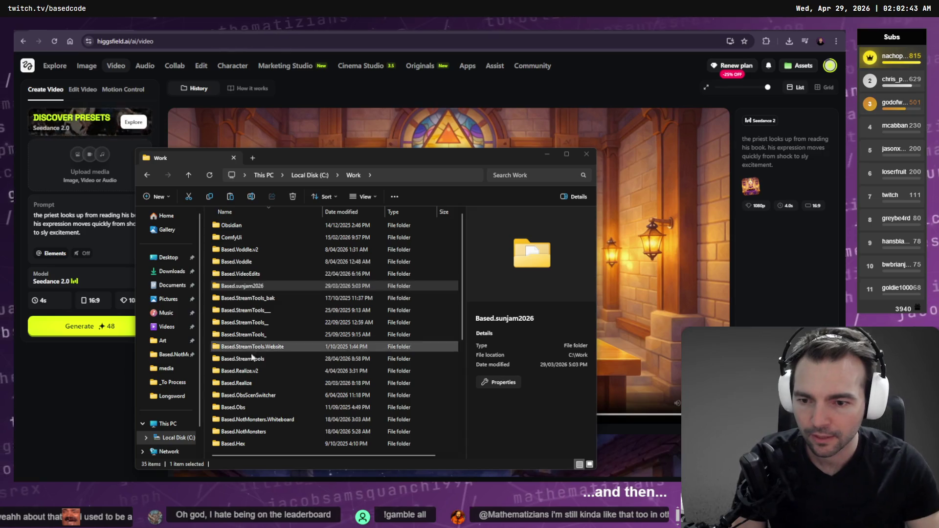
left_click(253, 263)
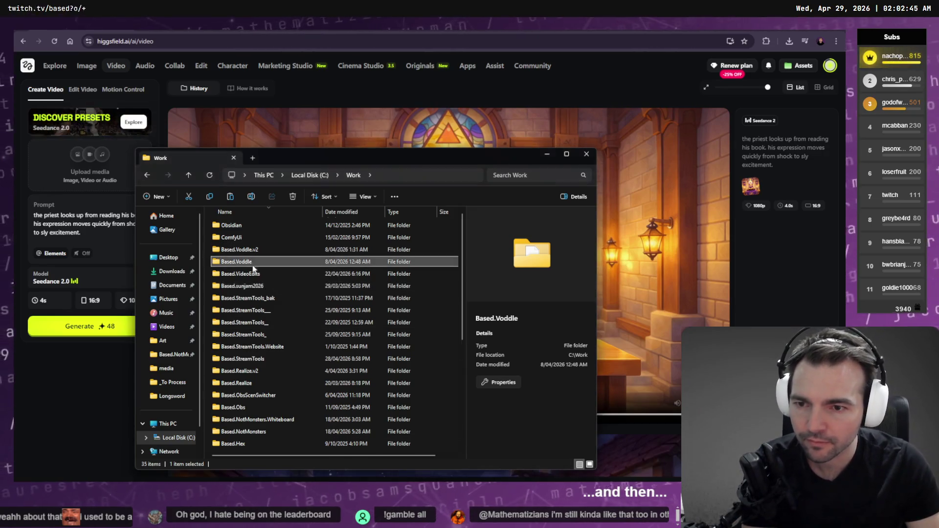
scroll(274, 303, "down", 5)
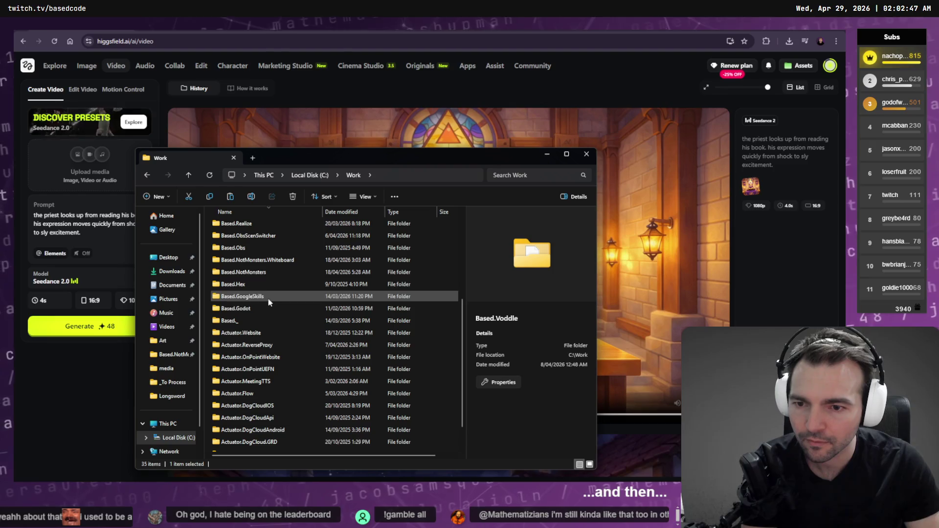
- Paste the downloaded clip into Based.NotMonsters > Trailer > media
double_click(258, 272)
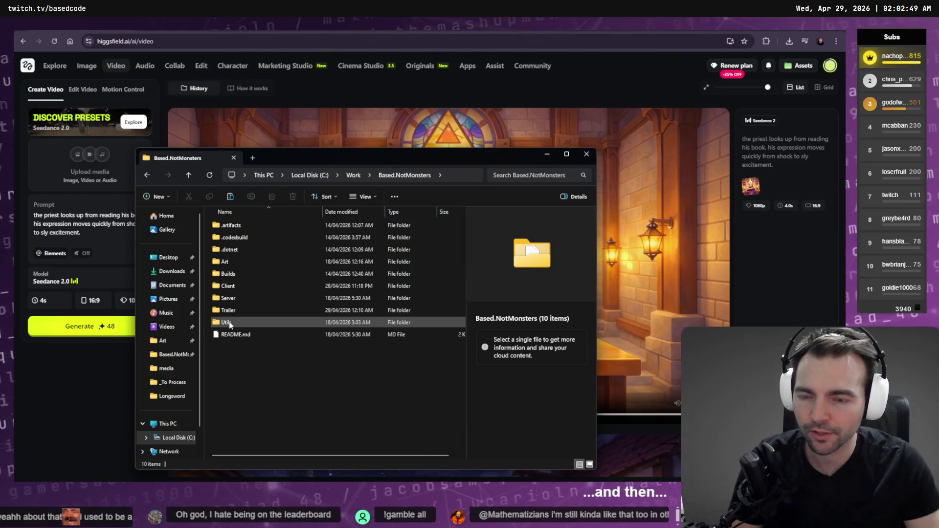
double_click(227, 311)
double_click(243, 227)
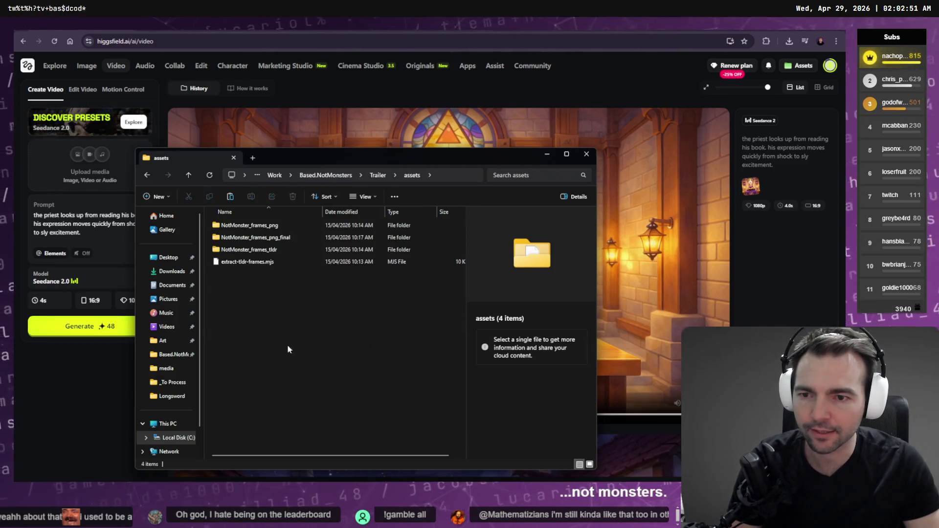
left_click(383, 177)
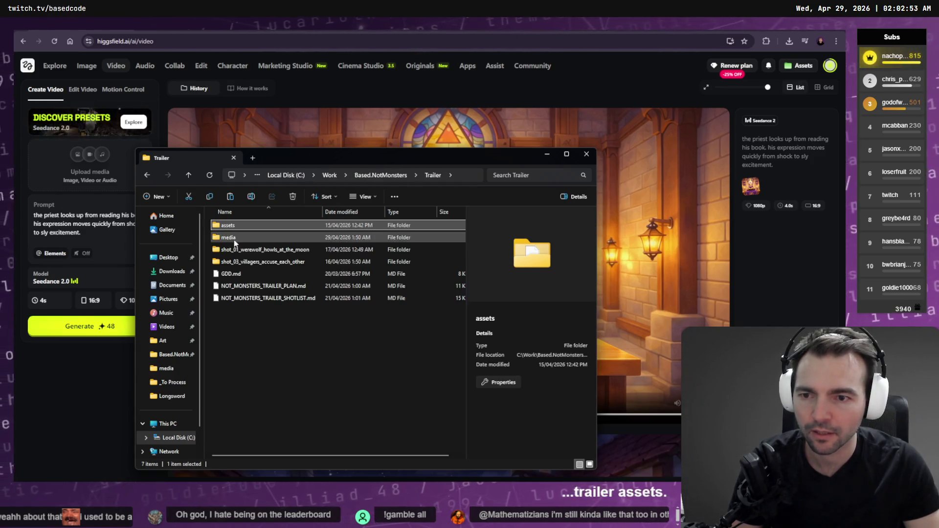
double_click(274, 225)
key("ctrl+v")
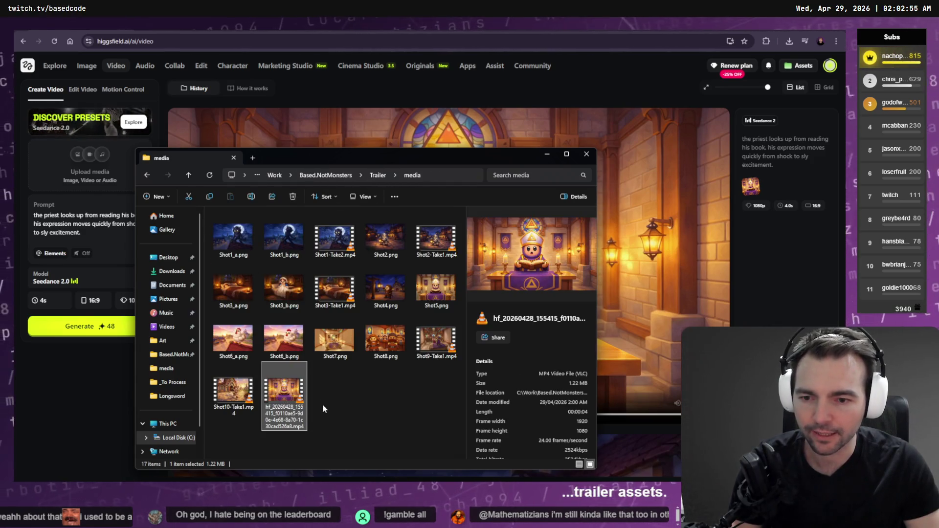
- Rename the pasted video to Shot5-Take1.mp4
key("F2")
type("Shot5-")
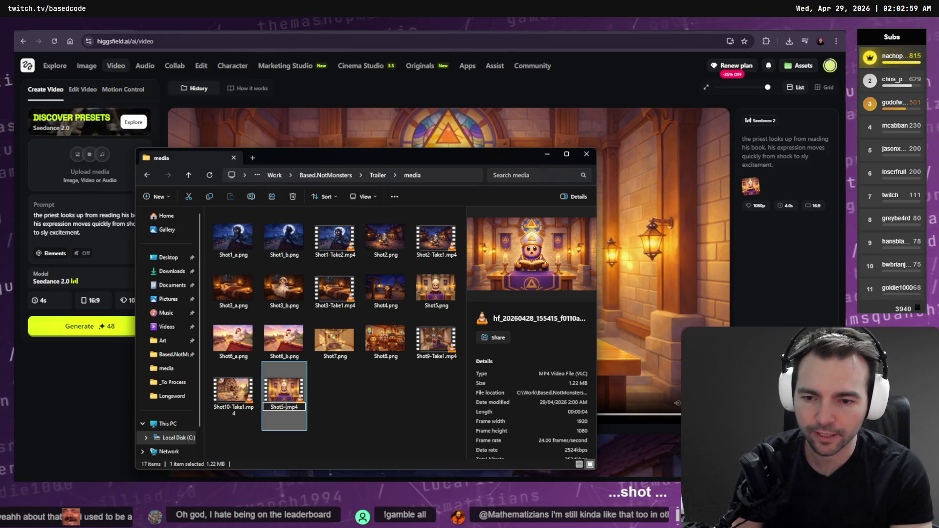
type("1")
key("Return")
key("Tab")
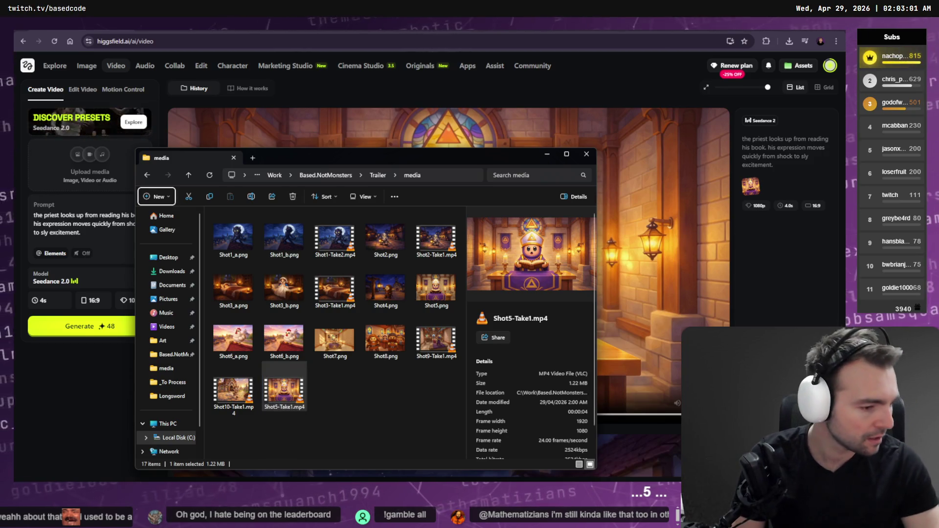
key("alt+Tab")
key("alt+Tab")
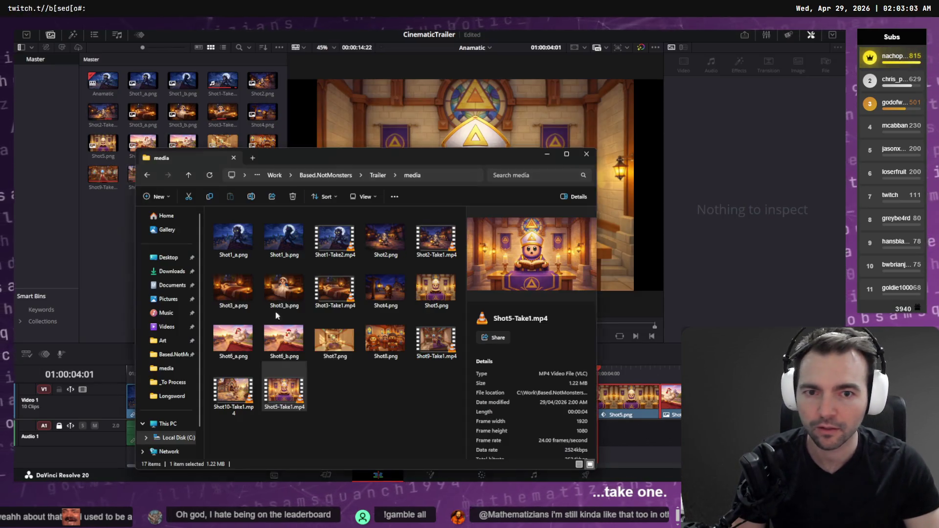
- Import Shot5-Take1.mp4 from Explorer into the Media Pool
mouse_move(422, 302)
left_mouse_down()
mouse_move(439, 293)
mouse_move(247, 264)
mouse_move(206, 211)
mouse_move(432, 277)
mouse_move(436, 289)
left_mouse_up()
key("alt+Tab")
key("alt+Tab")
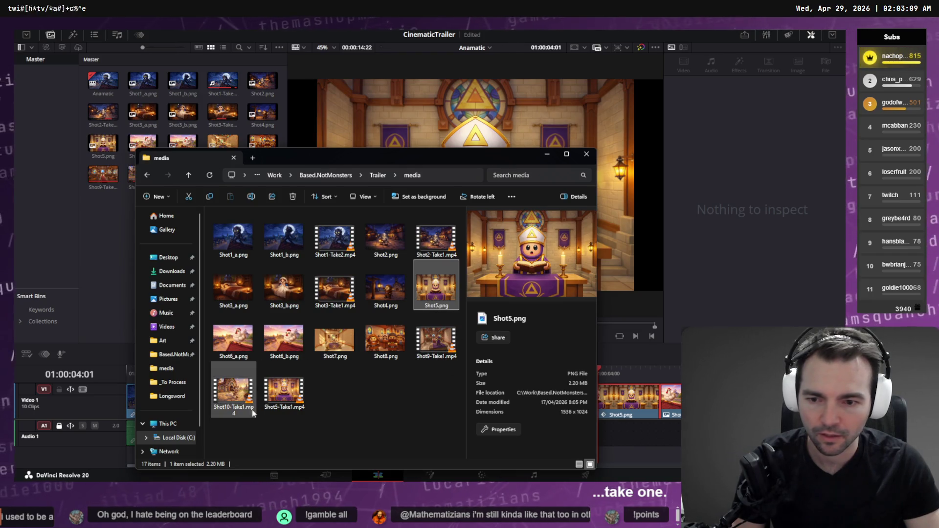
left_click_drag(294, 397, 205, 206)
key("alt+Tab")
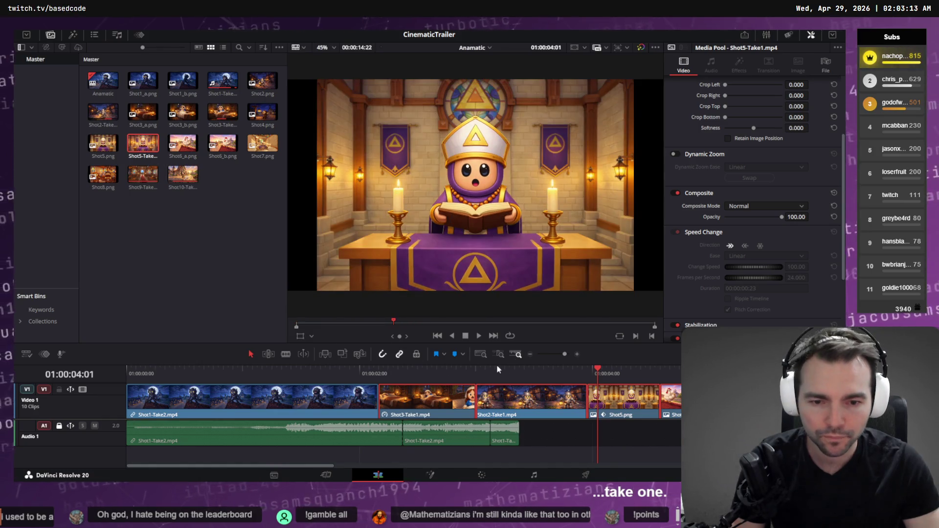
- Remove the old Shot5 still and place Shot5-Take1.mp4 after Shot2 on Video 1
scroll(515, 412, "down", 5)
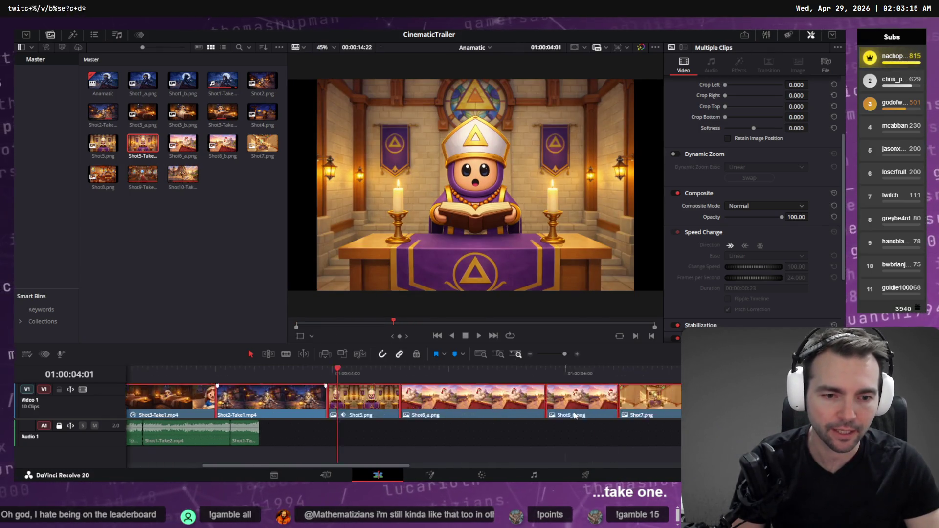
scroll(274, 415, "down", 3)
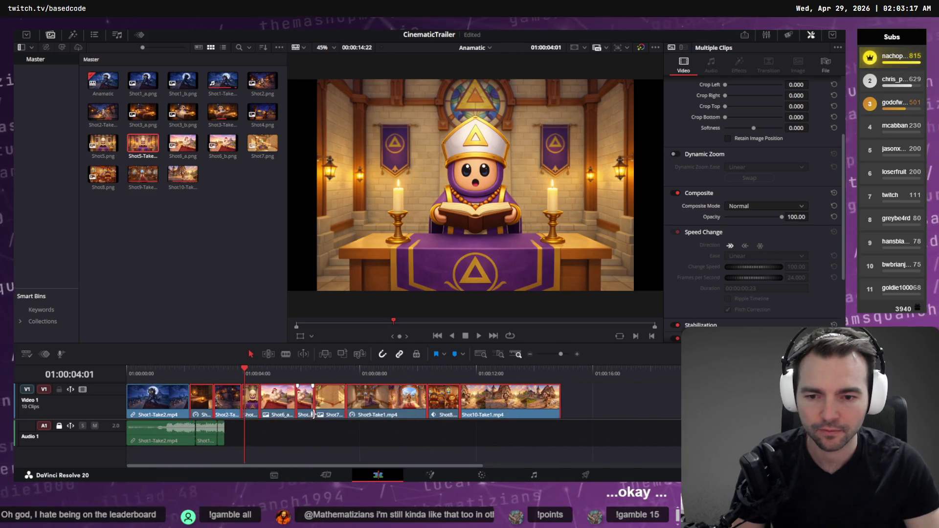
left_click_drag(277, 405, 465, 405)
key("ctrl+z")
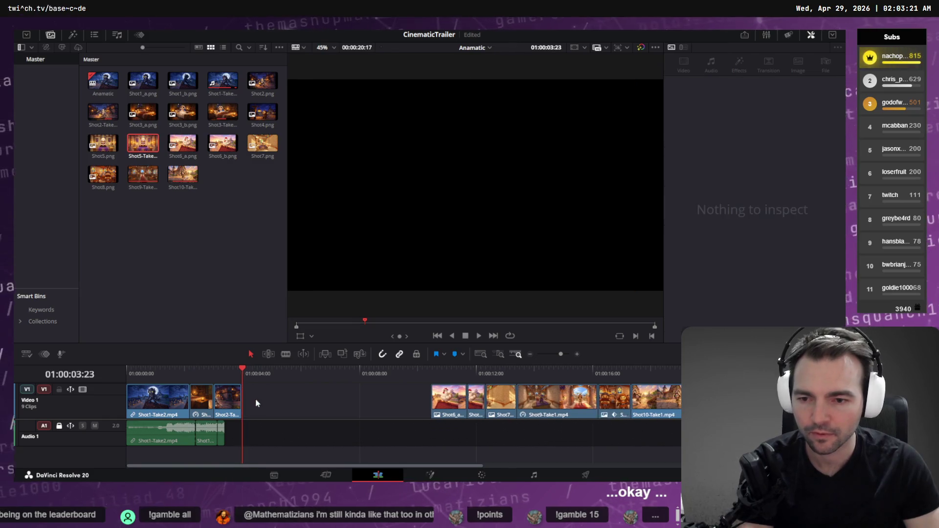
mouse_move(141, 156)
left_mouse_down()
mouse_move(263, 397)
mouse_move(263, 374)
mouse_move(323, 374)
mouse_move(303, 378)
left_mouse_up()
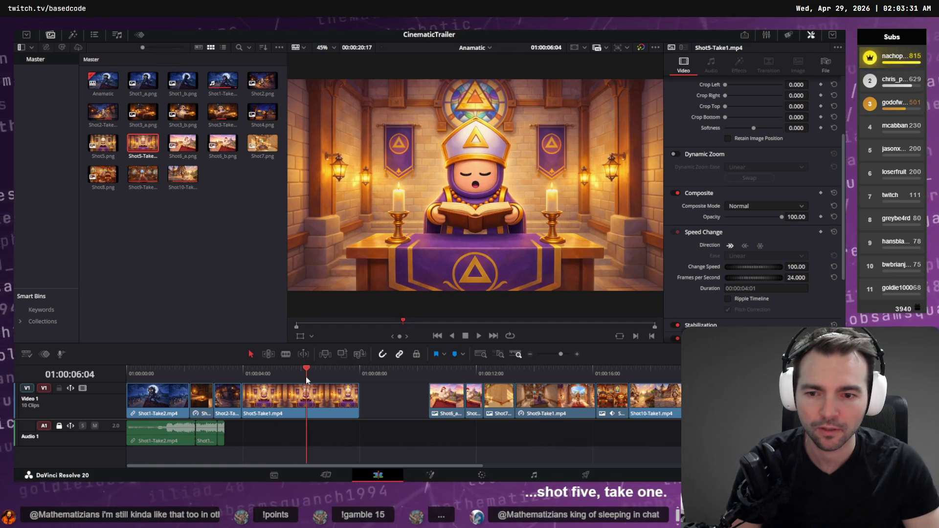
- Trim Shot5-Take1's head and find its end frame, leaving it 00:00:01:20 long
mouse_move(251, 400)
left_mouse_down()
mouse_move(308, 398)
mouse_move(319, 373)
mouse_move(346, 375)
left_mouse_up()
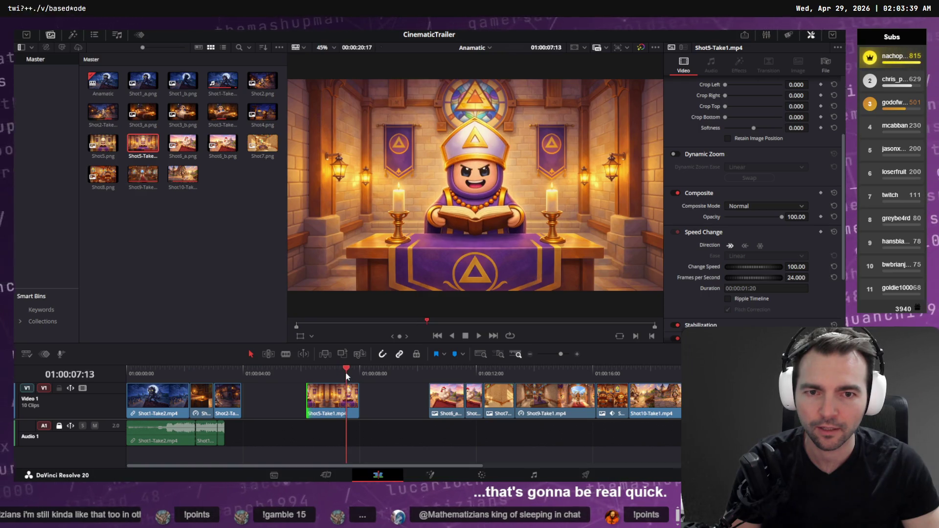
left_click(344, 367)
mouse_move(345, 369)
left_mouse_down()
mouse_move(363, 373)
mouse_move(279, 399)
left_mouse_up()
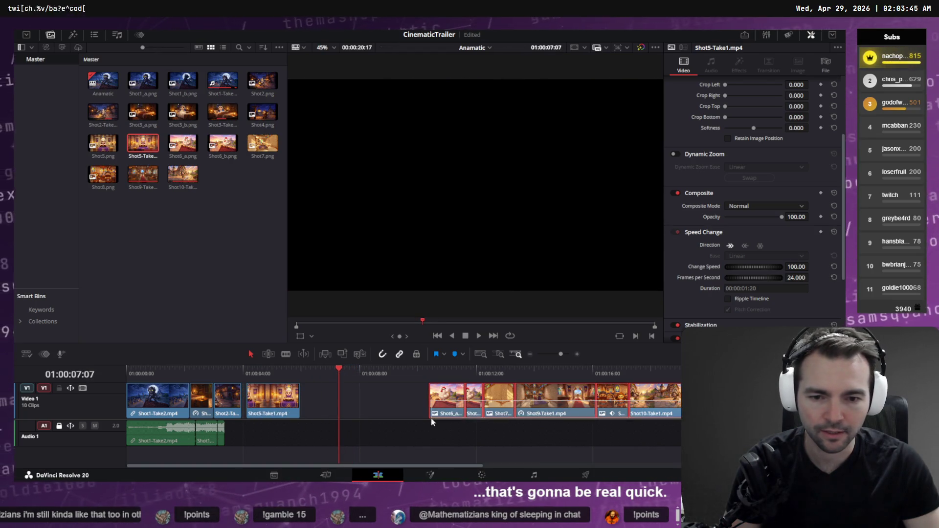
- Slide Shot6 through Shot10 up against Shot5-Take1 and play back the section
left_click_drag(432, 409, 321, 409)
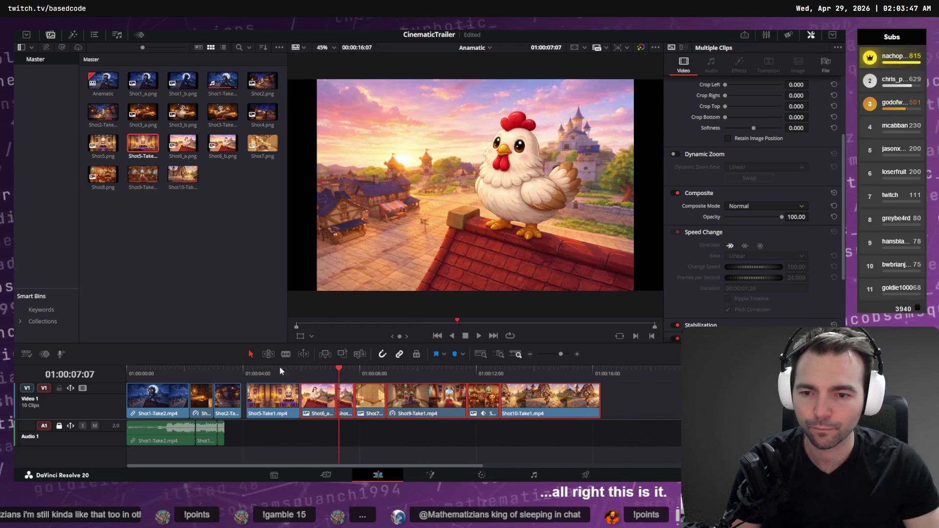
left_click_drag(281, 372, 316, 375)
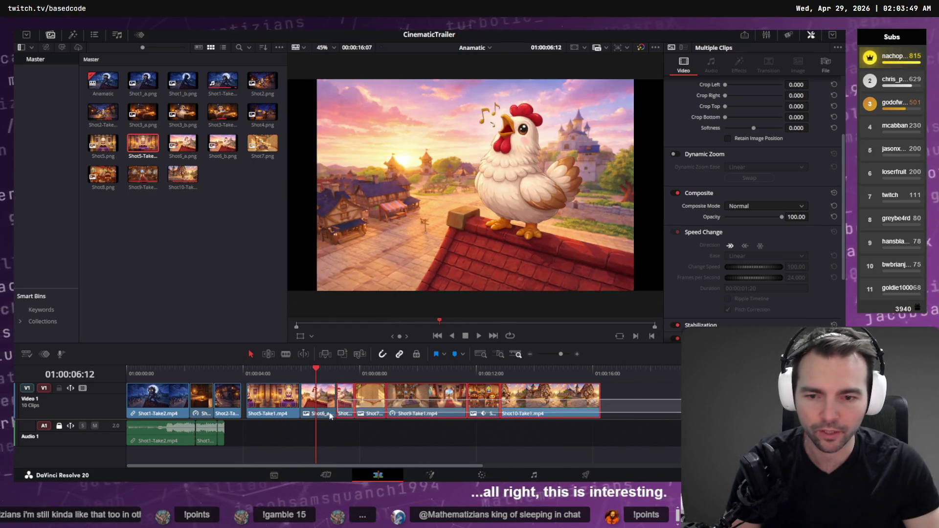
left_click_drag(268, 407, 265, 409)
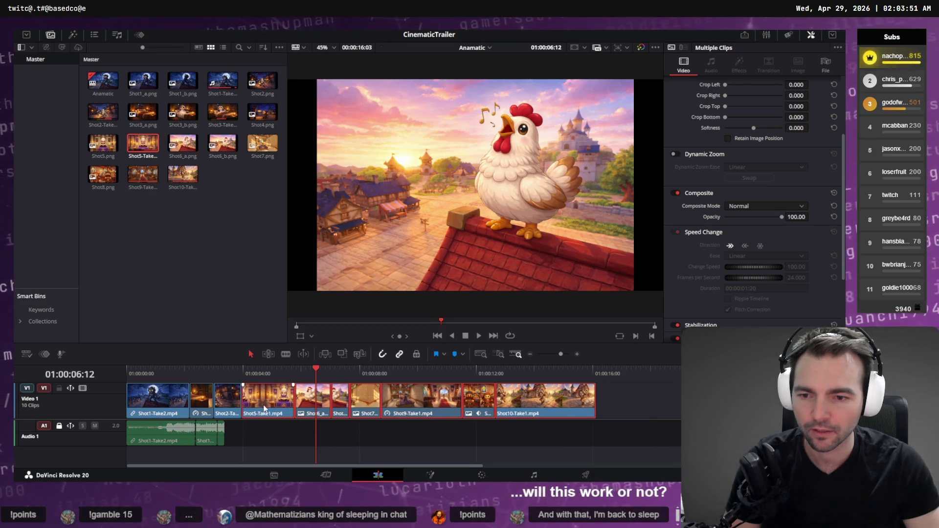
left_click(192, 373)
key("space")
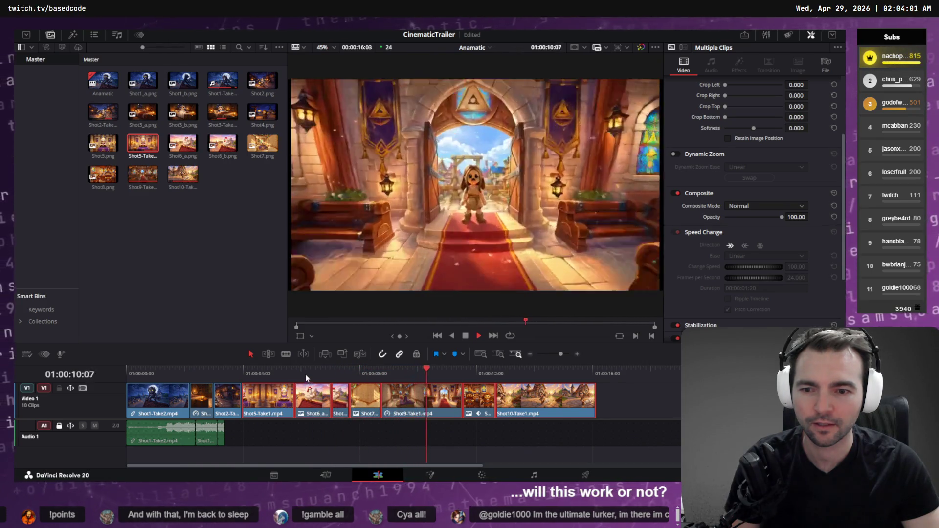
mouse_move(303, 379)
left_mouse_down()
mouse_move(269, 380)
mouse_move(287, 382)
mouse_move(285, 402)
left_mouse_up()
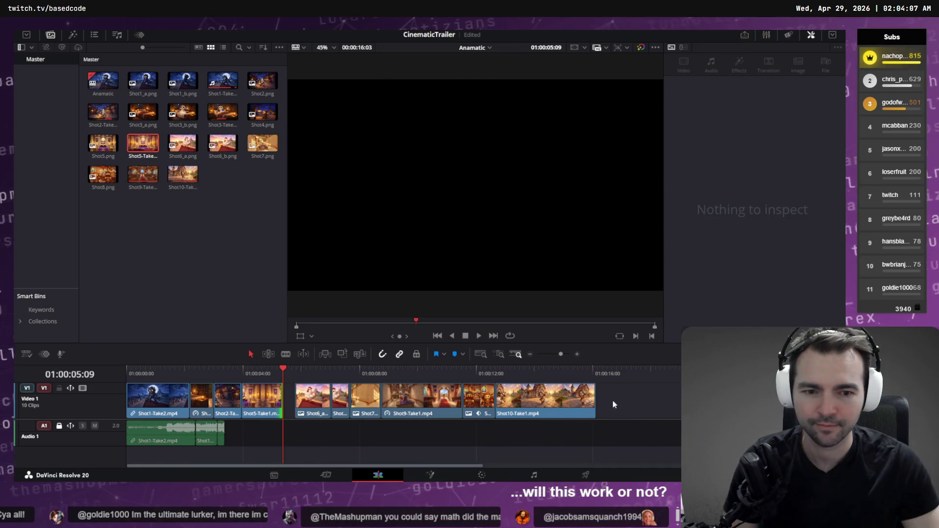
- Close the gap before Shot6 again, adjust by a few frames and replay the Shot5-to-Shot6 cut
mouse_move(612, 400)
left_mouse_down()
mouse_move(303, 400)
mouse_move(295, 408)
left_mouse_up()
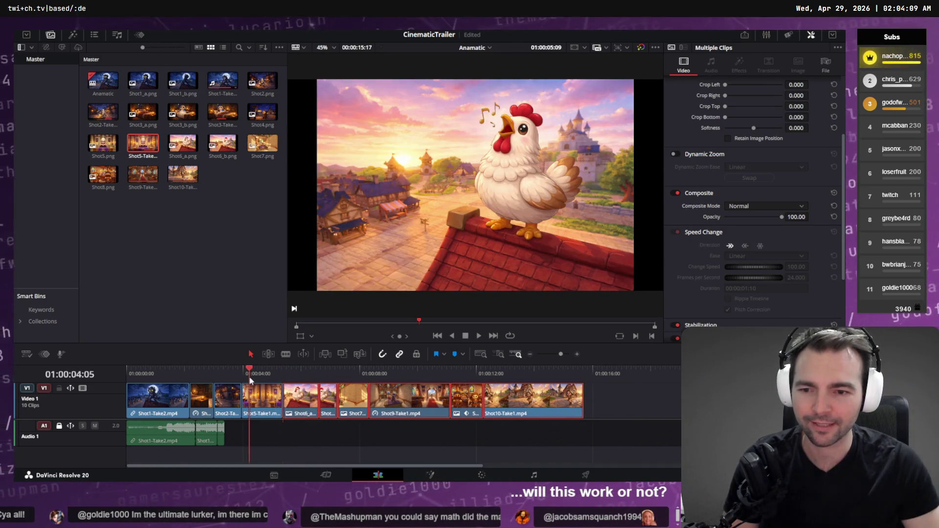
left_click_drag(251, 381, 236, 377)
key("space")
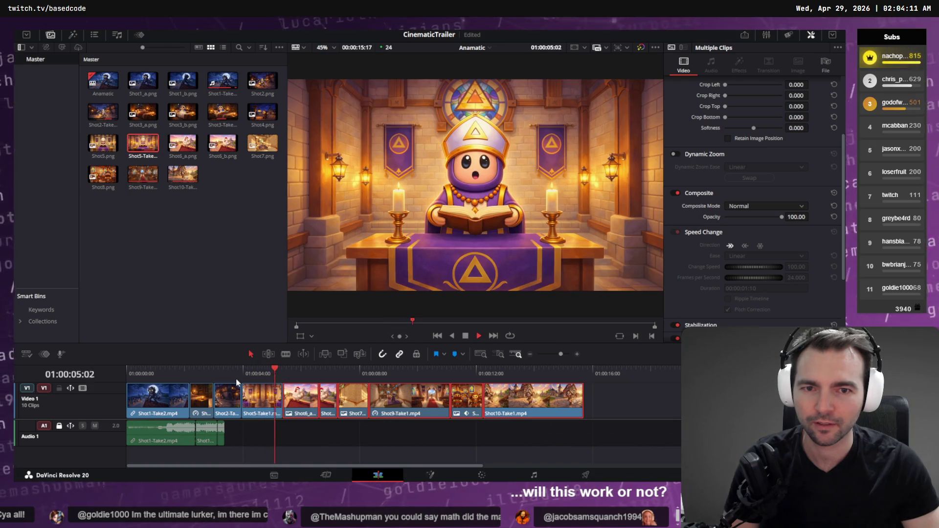
key("space")
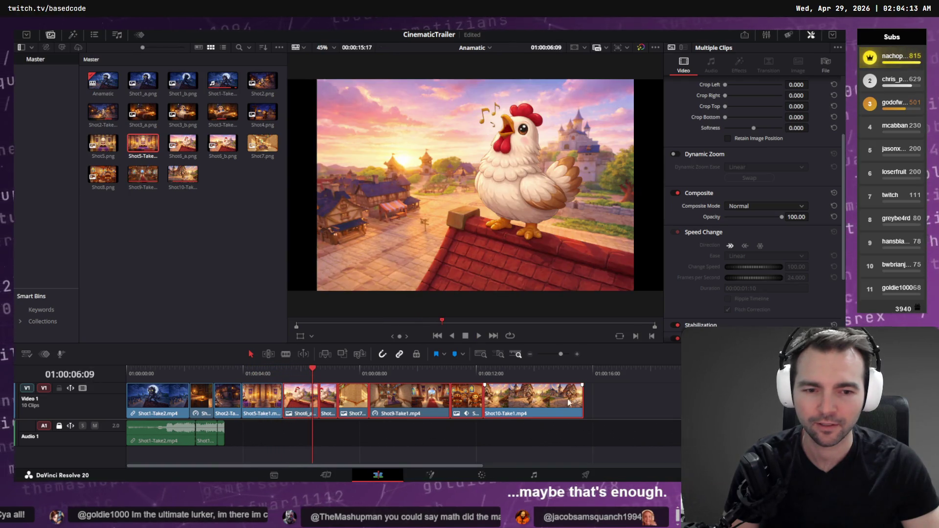
mouse_move(303, 406)
left_mouse_down()
mouse_move(313, 406)
mouse_move(285, 394)
left_mouse_up()
left_click(276, 378)
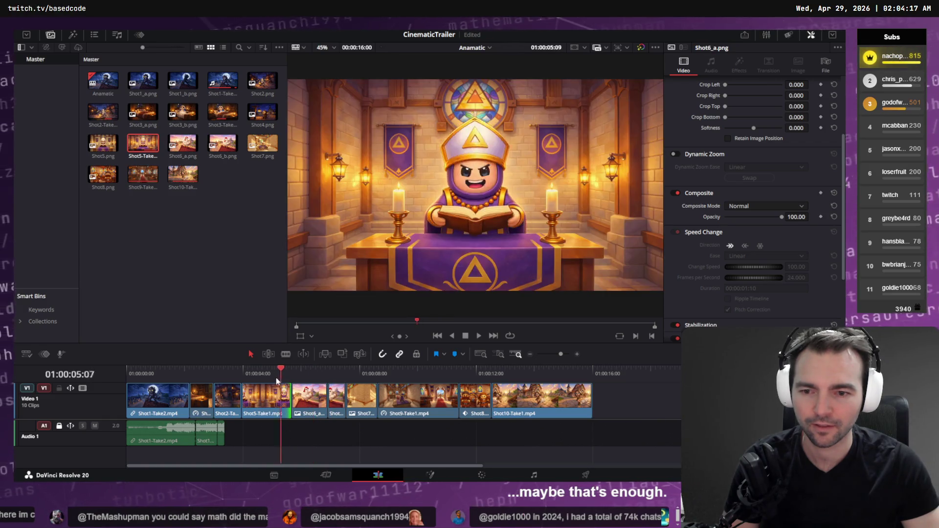
key("space")
- Scrub through the CinematicTrailer from the priest shot back to the opening shots
left_click(241, 377)
left_click(236, 378)
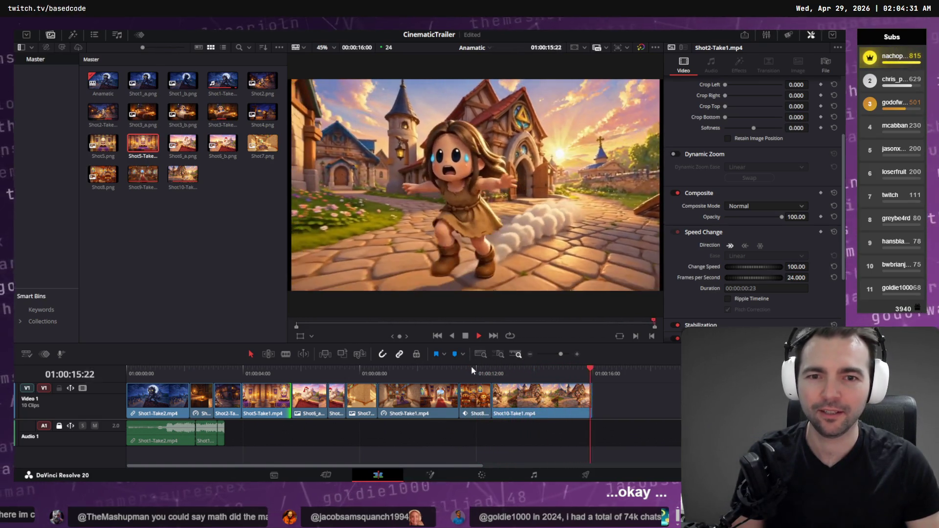
left_click(523, 371)
mouse_move(520, 372)
left_mouse_down()
mouse_move(264, 377)
mouse_move(137, 391)
mouse_move(260, 402)
mouse_move(196, 384)
mouse_move(308, 373)
mouse_move(204, 377)
left_mouse_up()
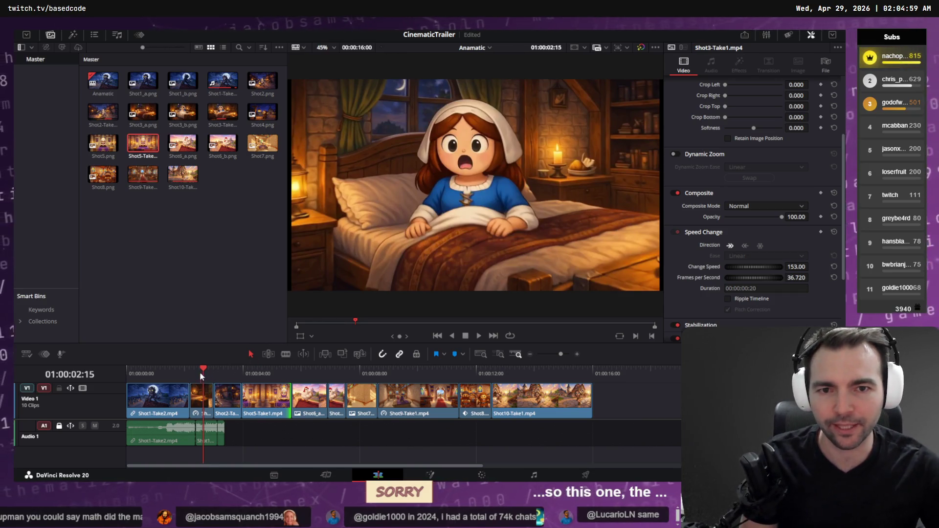
mouse_move(200, 372)
left_mouse_down()
mouse_move(181, 375)
mouse_move(268, 378)
mouse_move(207, 377)
mouse_move(243, 384)
mouse_move(355, 369)
mouse_move(441, 375)
mouse_move(428, 377)
left_mouse_up()
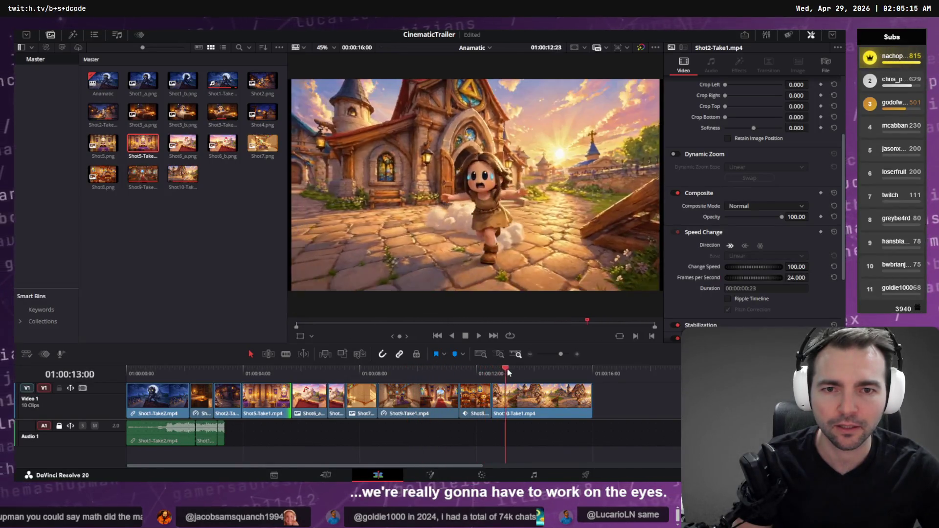
mouse_move(596, 362)
left_mouse_down()
mouse_move(363, 368)
mouse_move(405, 368)
left_mouse_up()
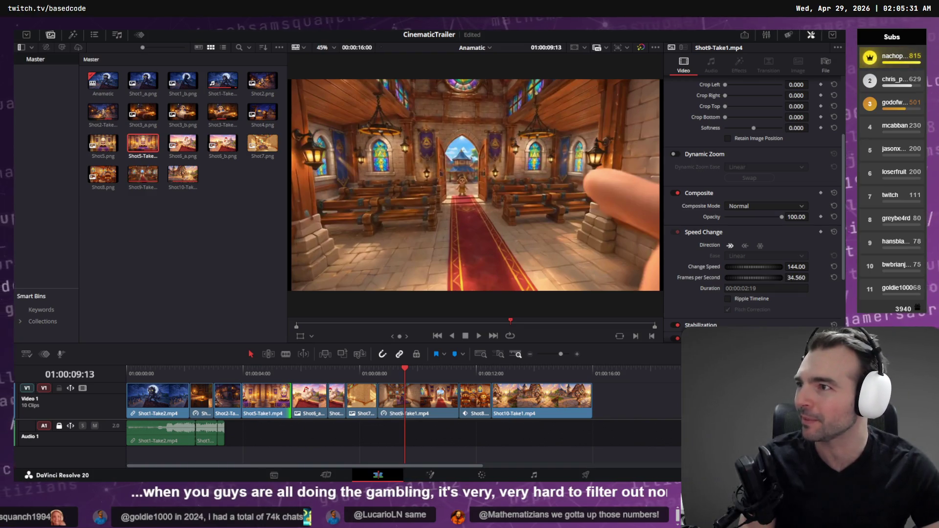
- Scrub the CinematicTrailer timeline through the church, chicken and village shots to its end
mouse_move(412, 372)
left_mouse_down()
mouse_move(600, 371)
mouse_move(133, 372)
left_mouse_up()
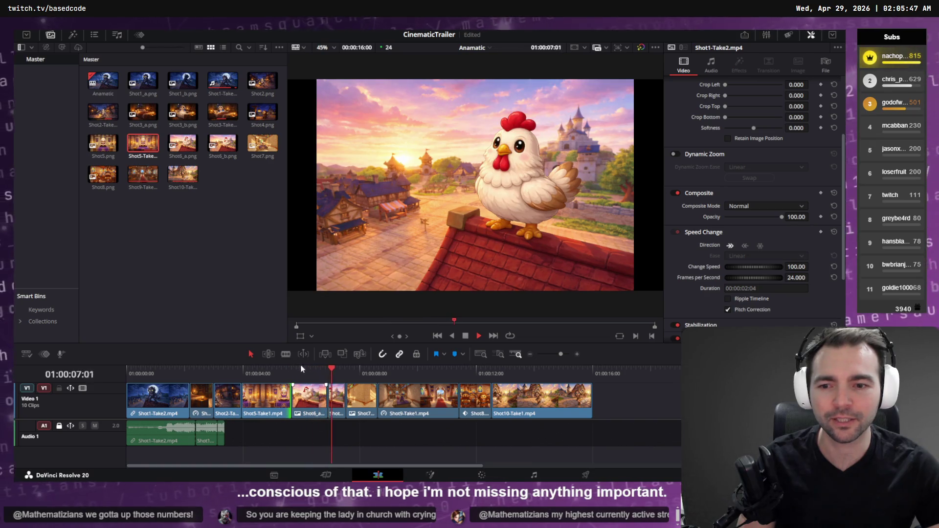
left_click(253, 371)
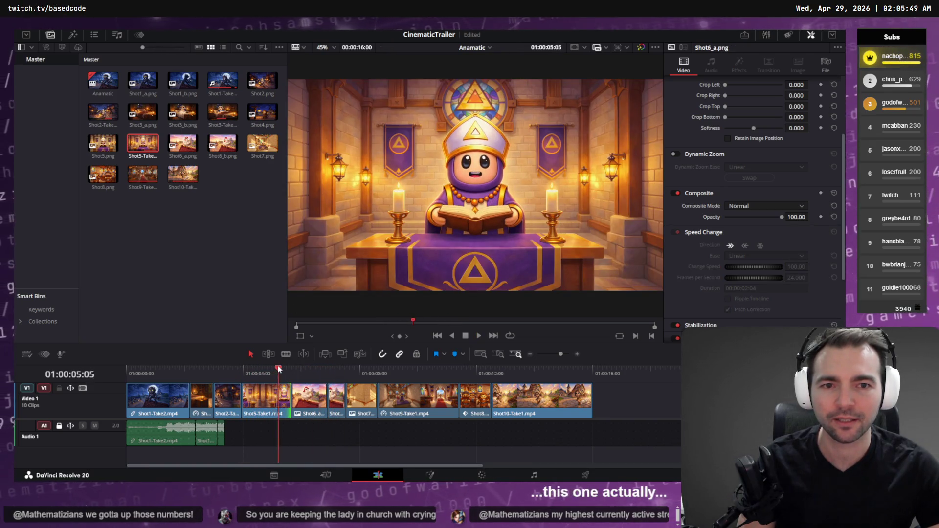
mouse_move(279, 369)
left_mouse_down()
mouse_move(292, 369)
mouse_move(234, 368)
mouse_move(295, 360)
mouse_move(224, 364)
mouse_move(613, 362)
mouse_move(569, 364)
mouse_move(640, 371)
left_mouse_up()
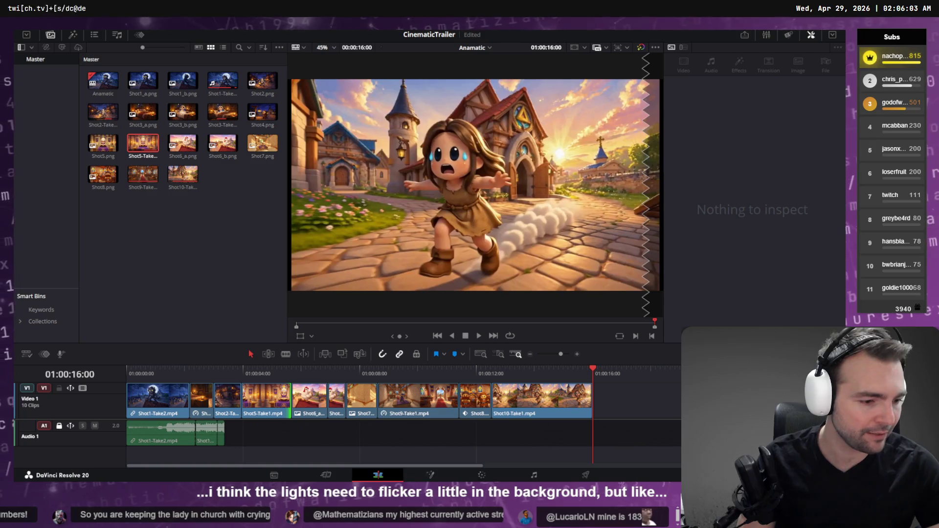
- Read Codex's 'Implemented and verified' hand-IK summary, then return to Godot's village scene
key("alt+Tab")
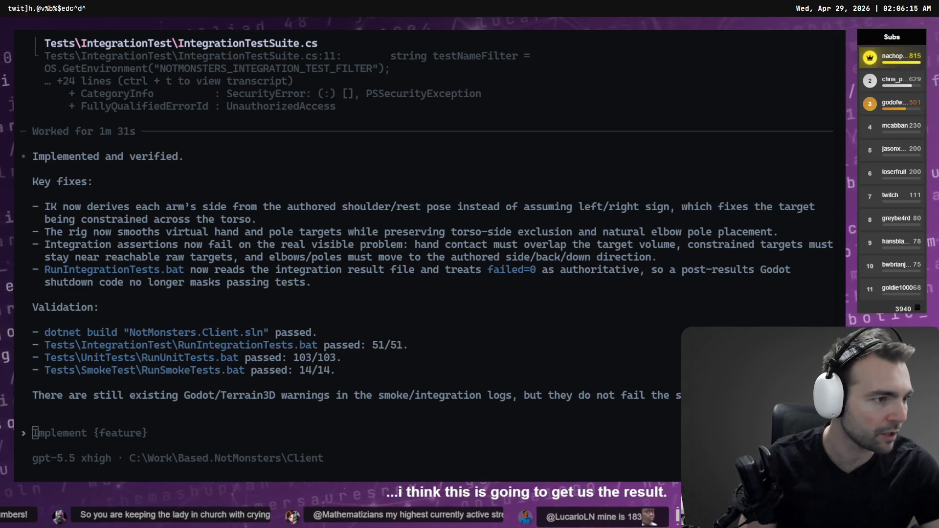
key("alt+Tab")
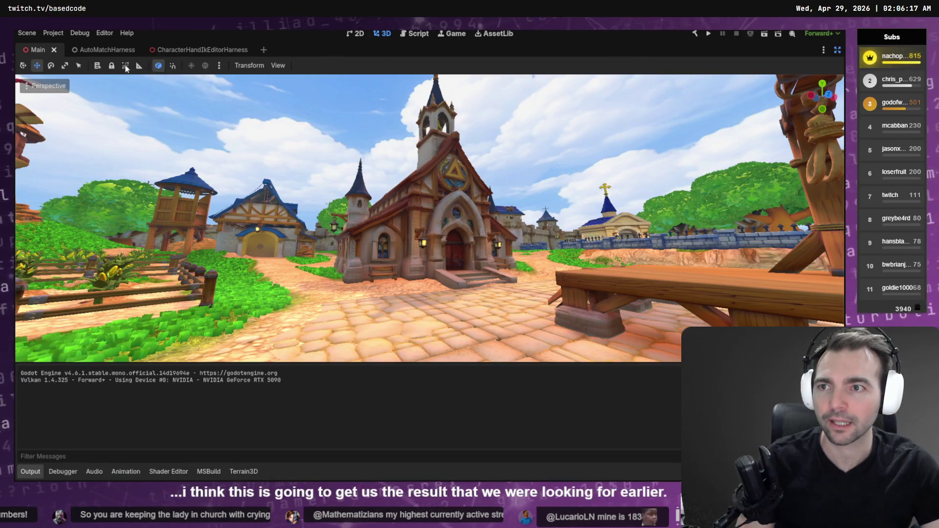
- Run the CharacterHandIkEditorHarness scene to test the butcher's hand IK
left_click(201, 50)
key("F6")
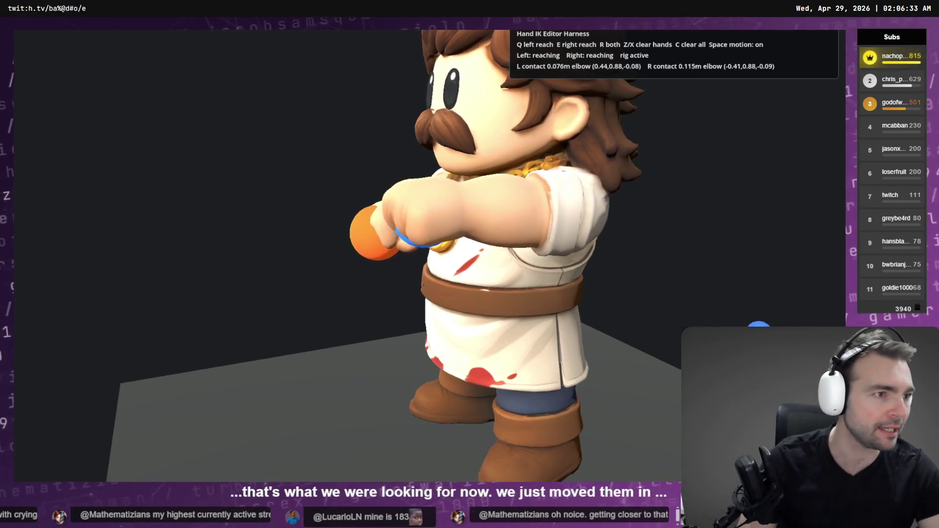
key("alt+F4")
- Shift the reach-target spheres along the blue Z axis and stop the harness
left_click_drag(377, 212, 395, 211)
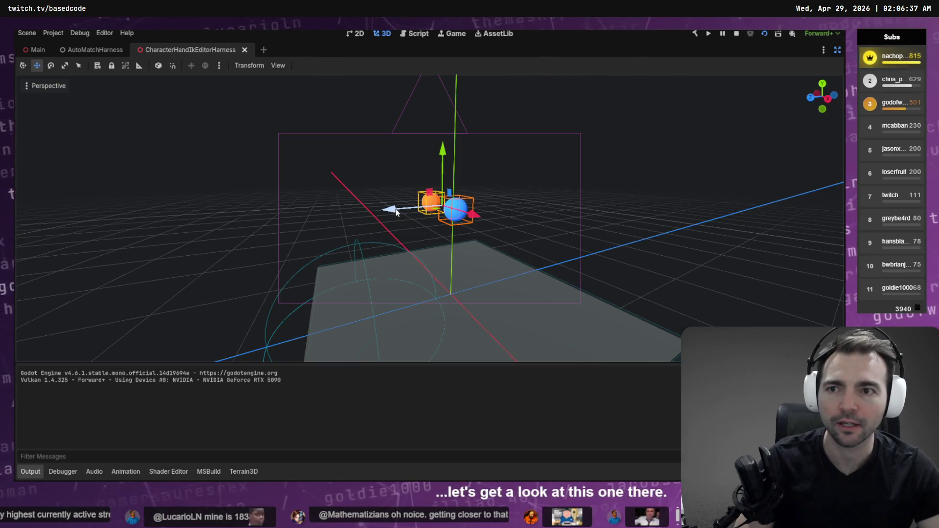
key("alt+Tab")
key("F8")
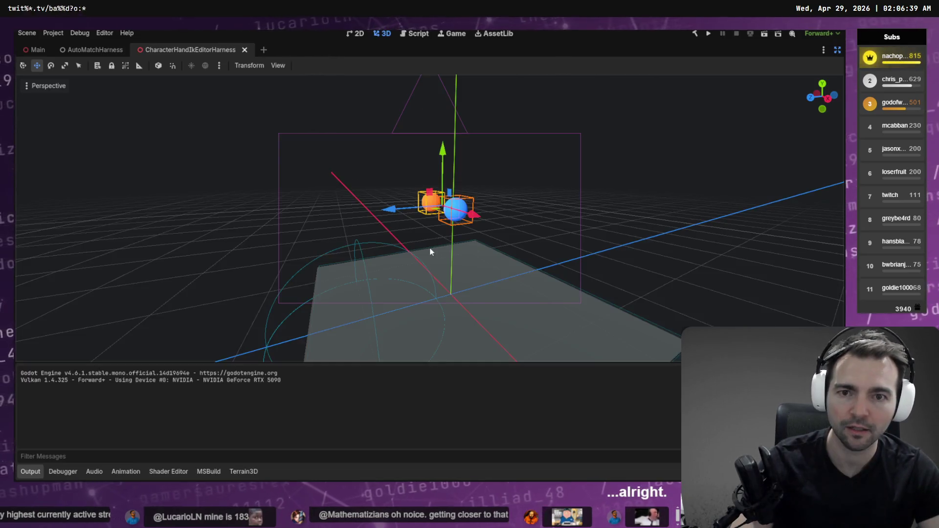
- Rerun the harness three times to watch the butcher reach, then exit distraction-free mode
key("F6")
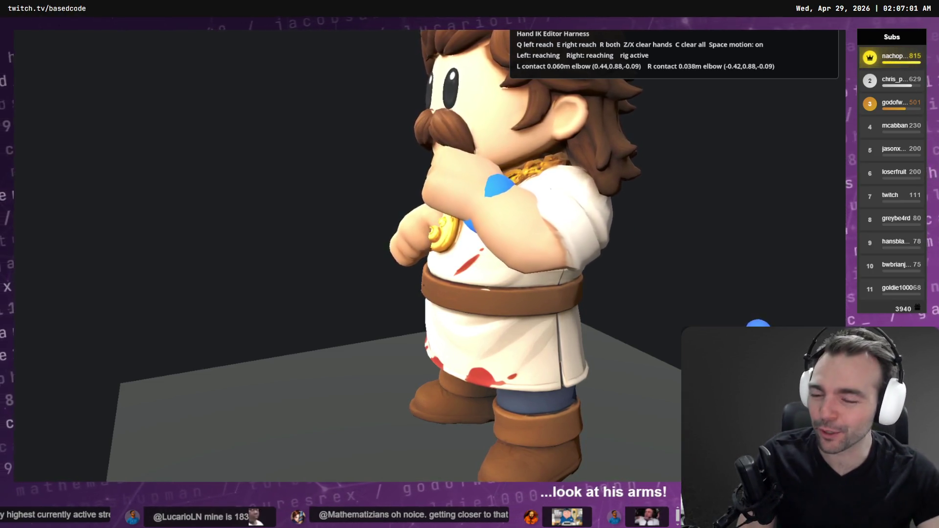
key("F8")
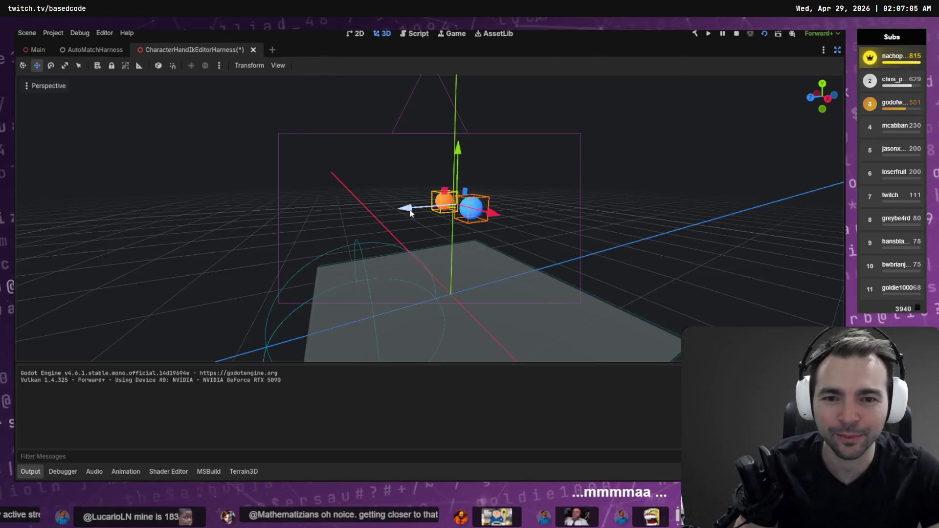
key("F6")
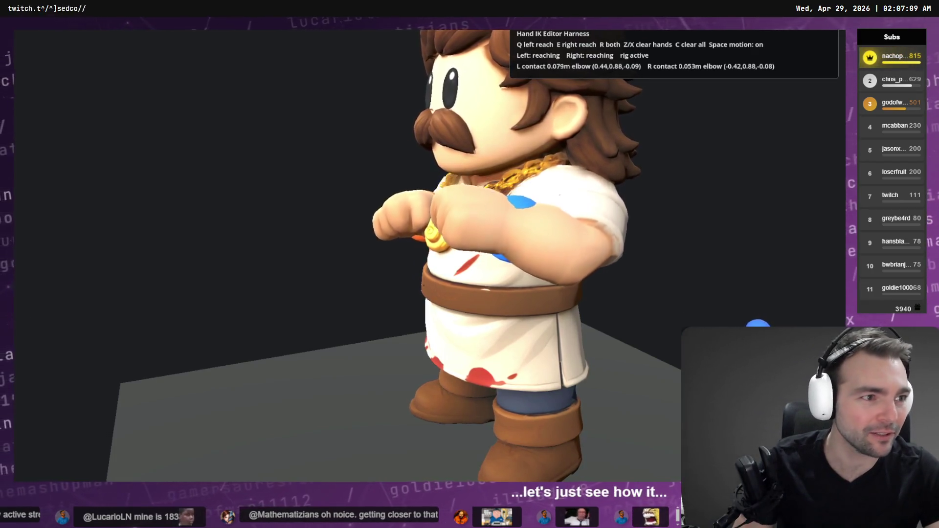
key("F8")
key("F6")
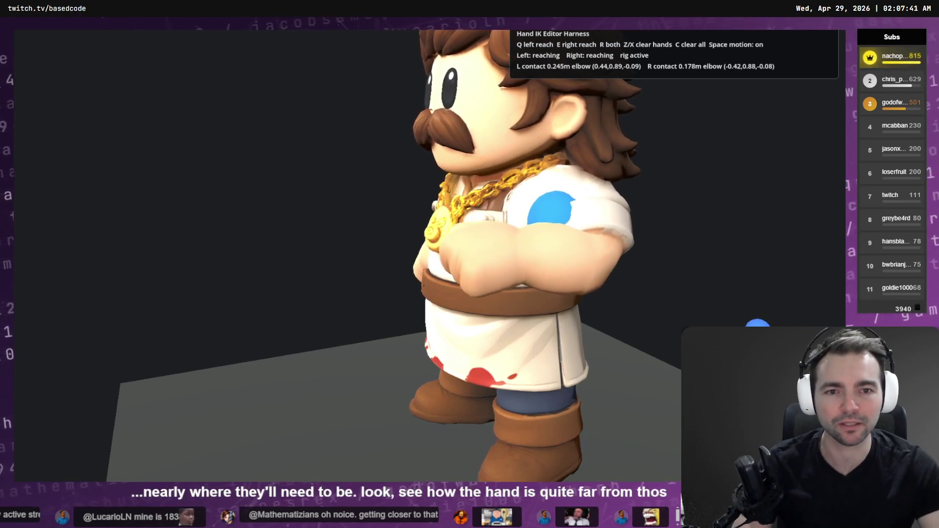
key("Escape")
key("ctrl+shift+F11")
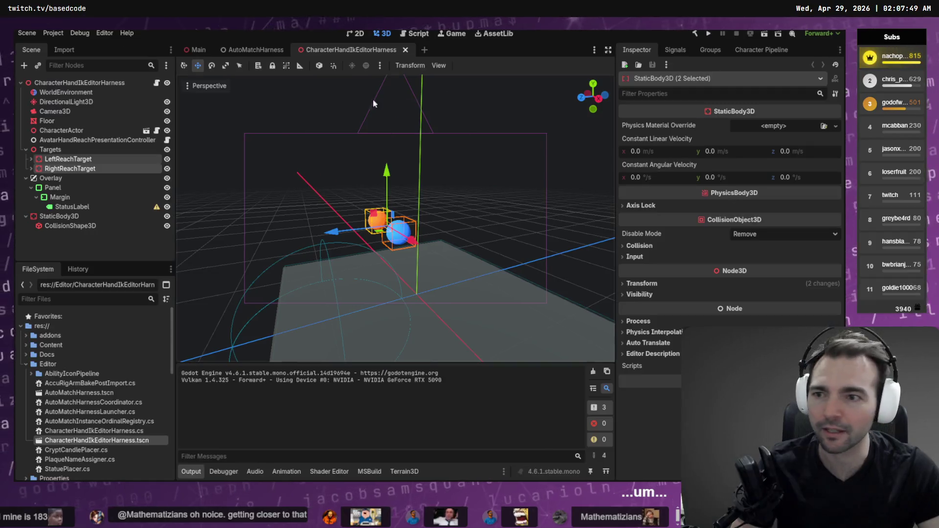
- Quick-load FarmerCharacter_Form.tres as CharacterActor's Bootstrap Default Form
left_click(93, 130)
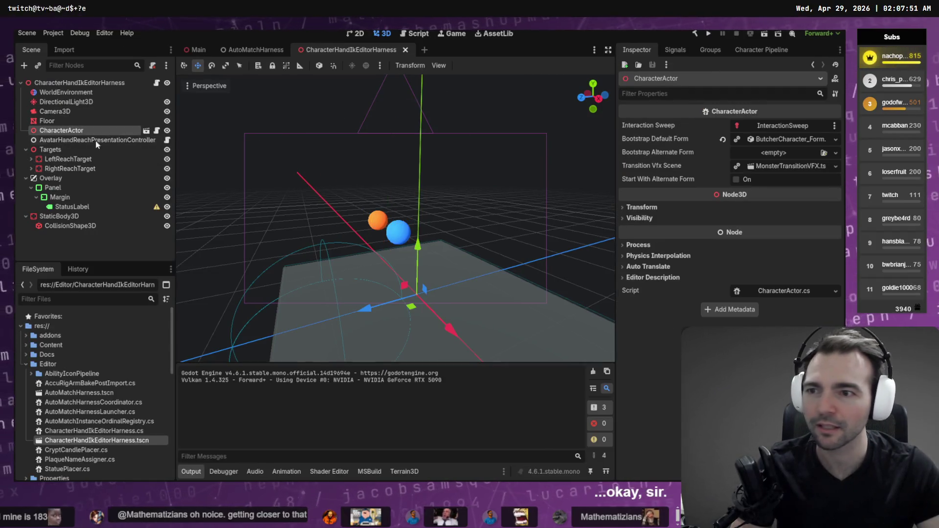
left_click(837, 140)
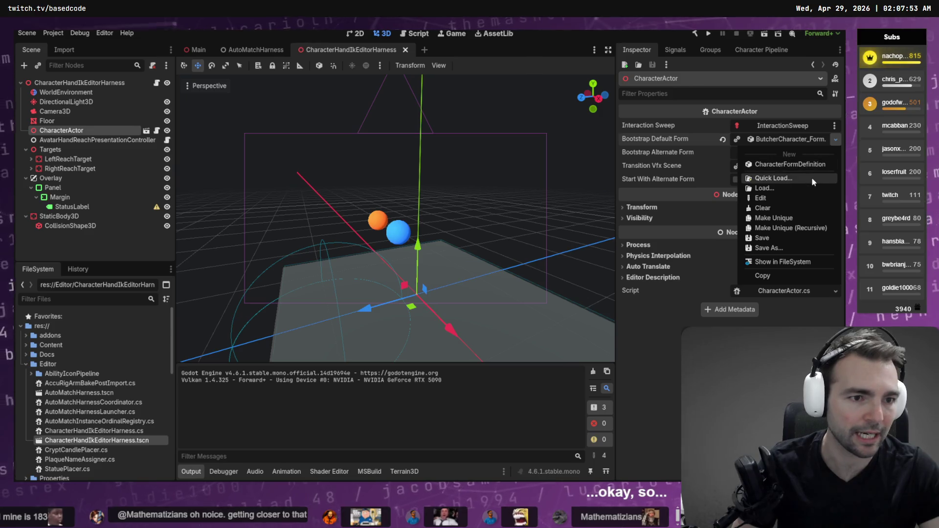
left_click(812, 177)
left_click(402, 123)
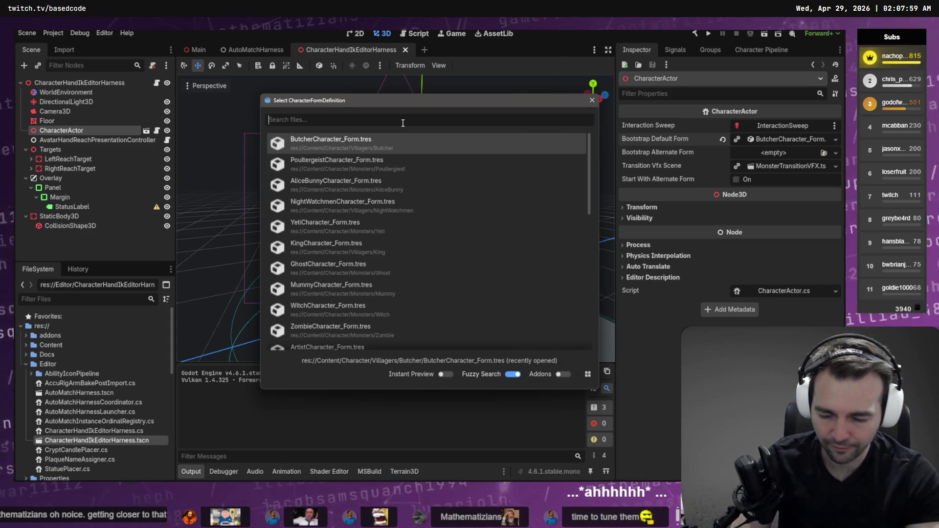
type("far")
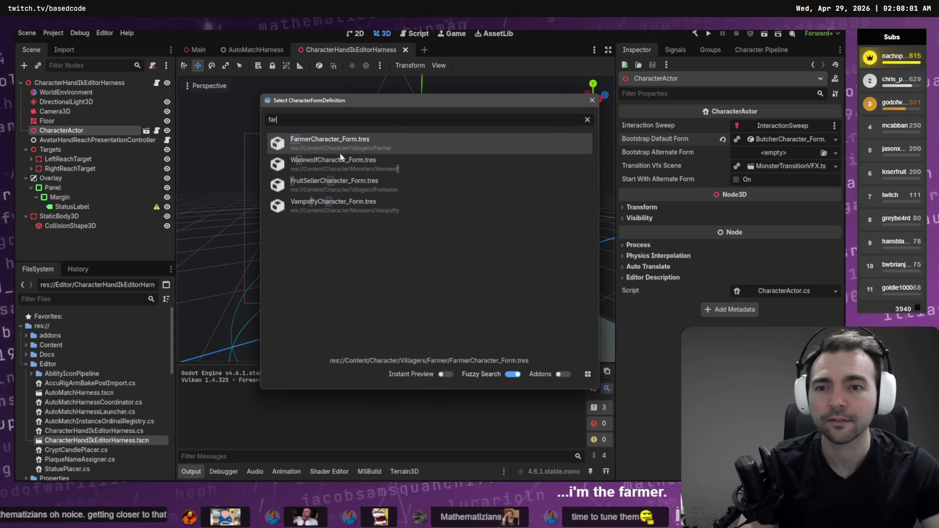
double_click(355, 143)
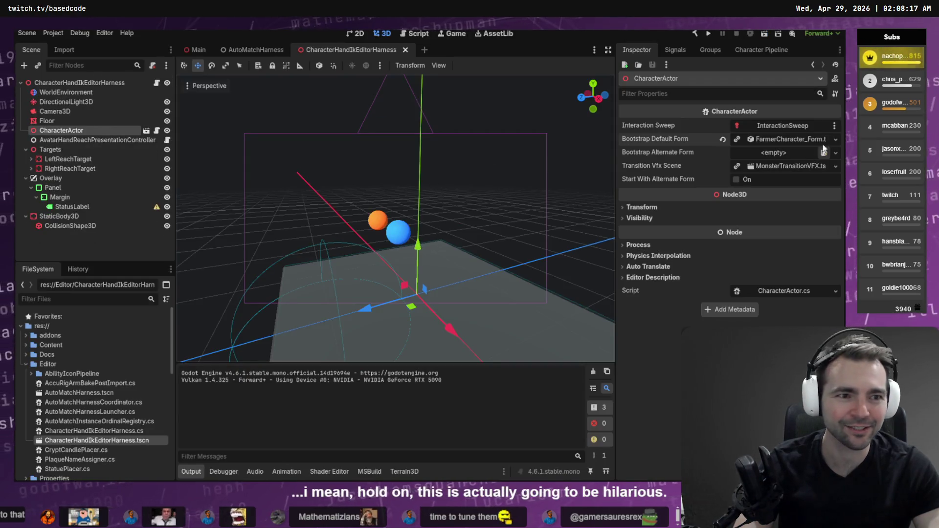
left_click(836, 139)
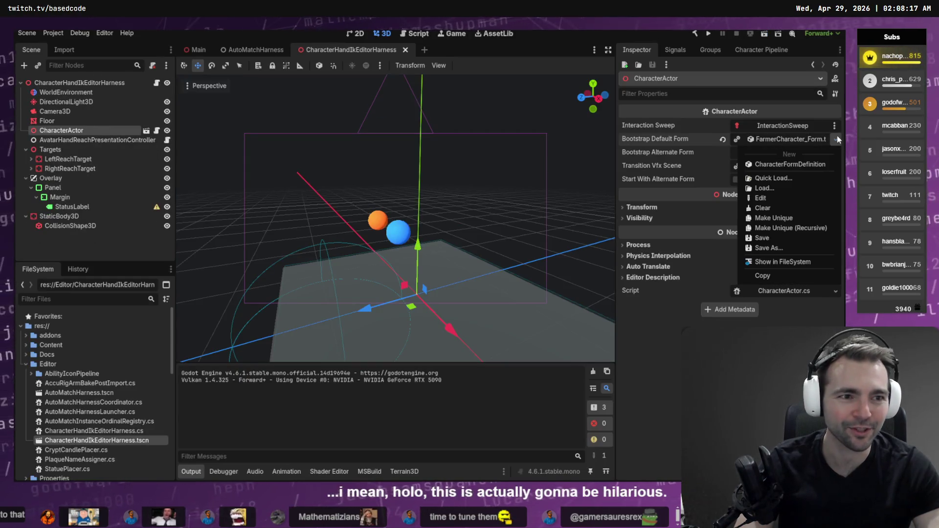
- Switch the Bootstrap Default Form to ZombieCharacter_Form.tres
left_click(797, 178)
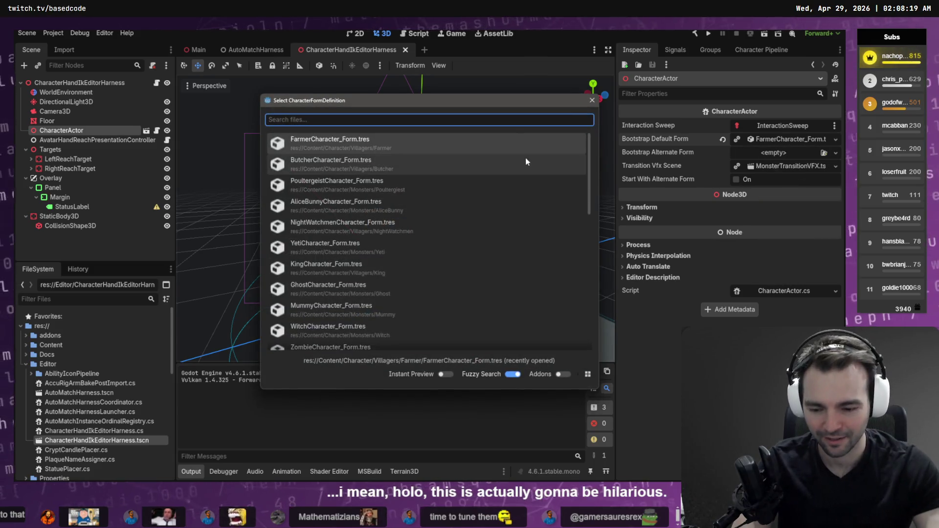
type("zombi")
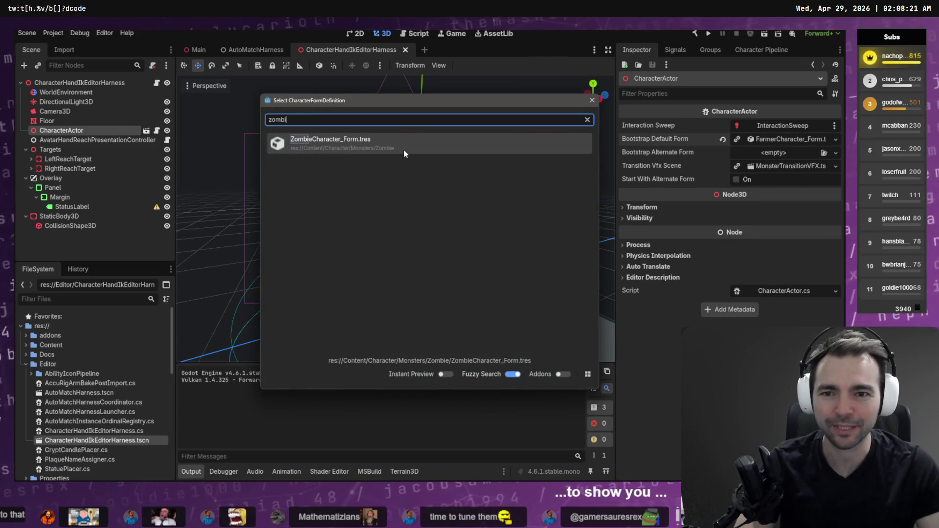
left_click(403, 150)
left_click(413, 214)
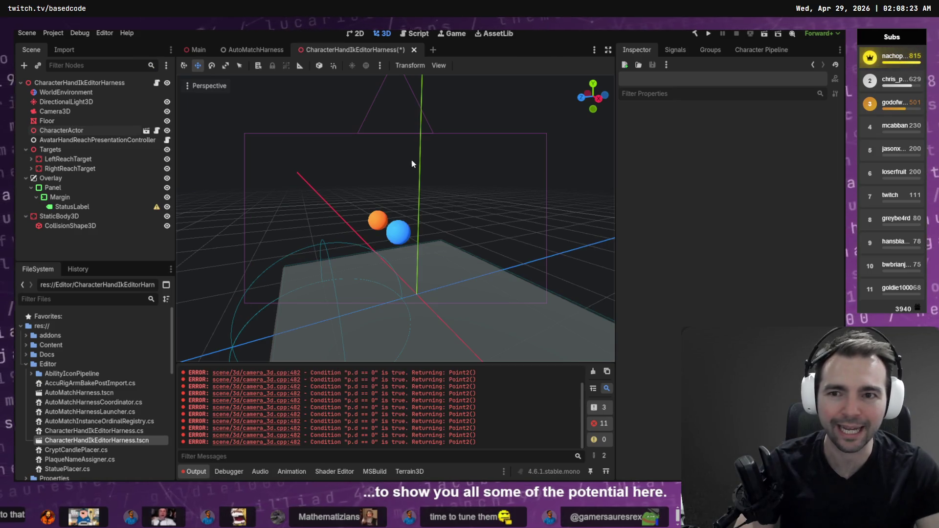
- Save and run the harness twice to watch the zombie grip both spheres
key("F6")
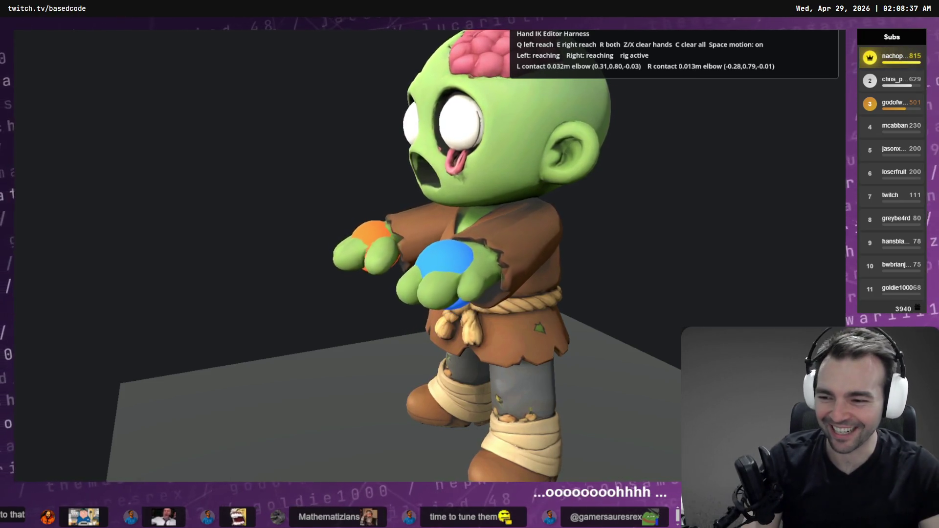
key("F8")
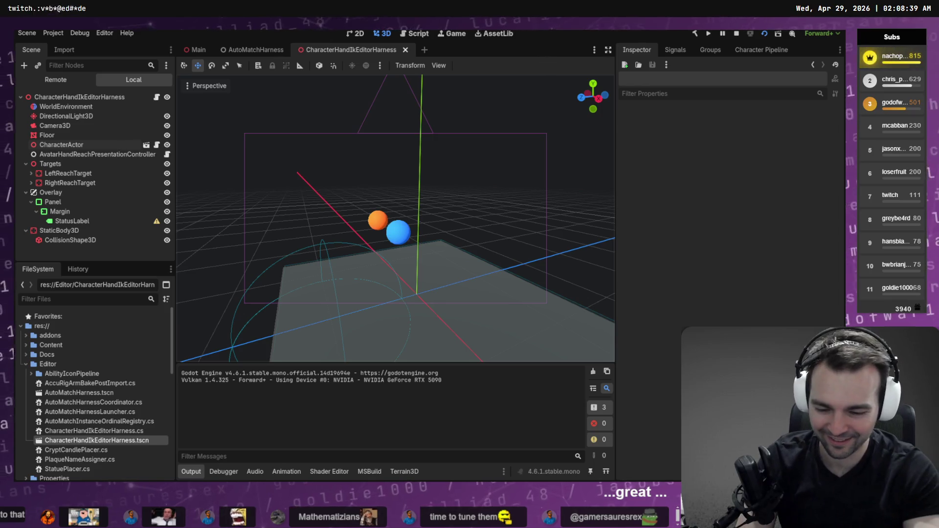
key("F6")
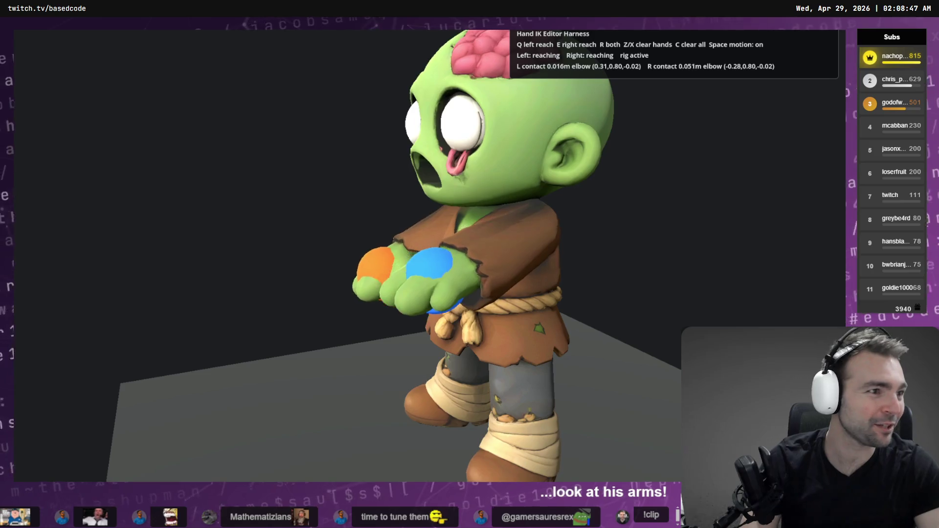
key("F8")
left_click(400, 235)
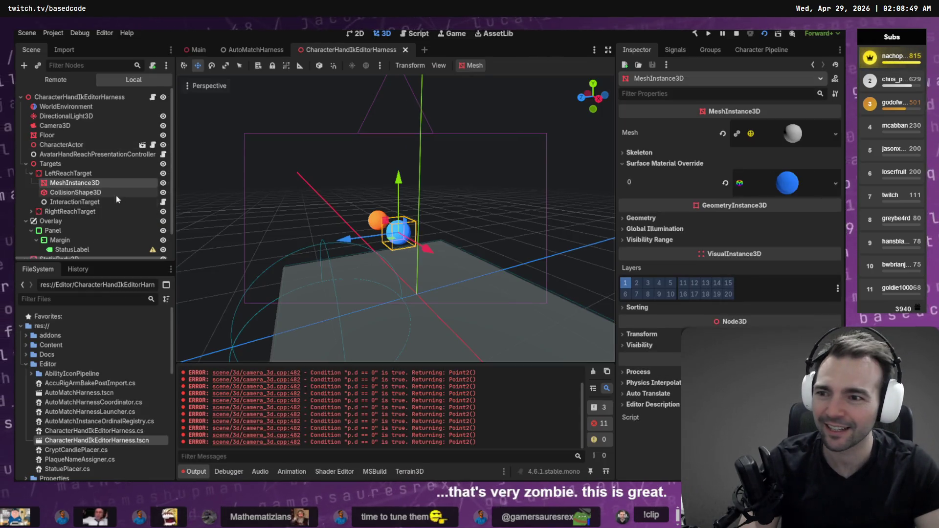
- Nudge LeftReachTarget and RightReachTarget together along the blue Z axis and rerun the harness
left_click(63, 174)
left_click(30, 173)
left_click(68, 183, "shift")
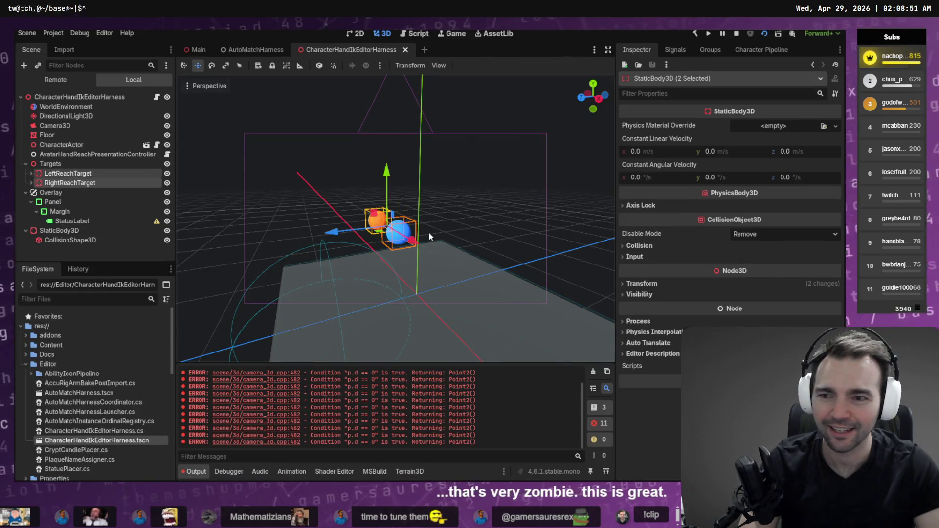
left_click_drag(339, 234, 356, 234)
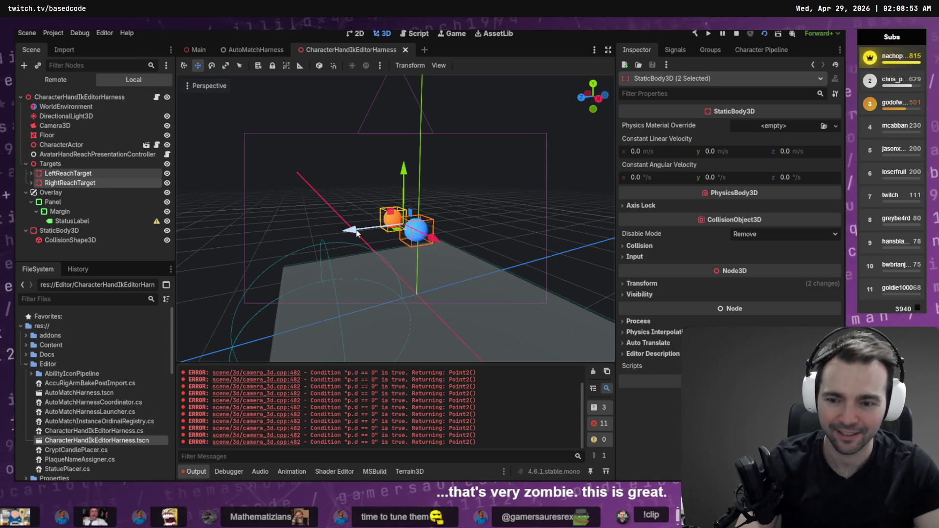
key("F6")
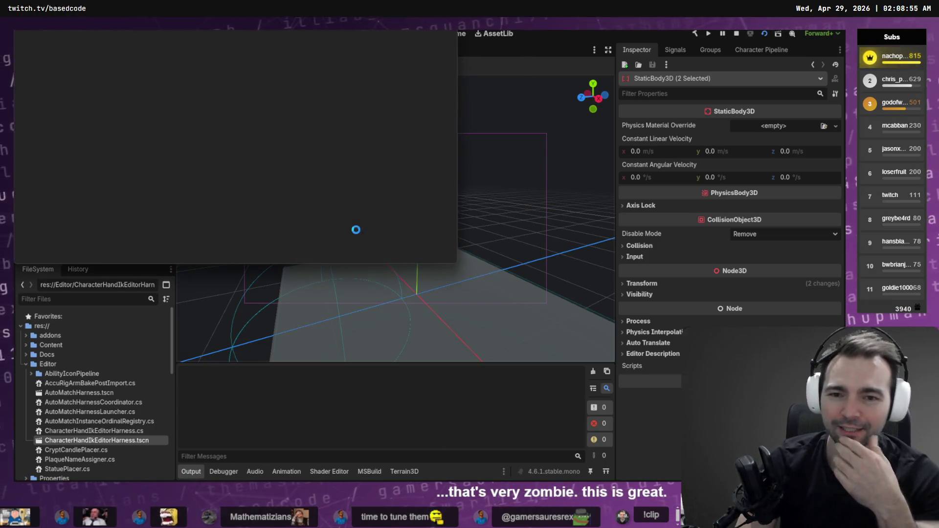
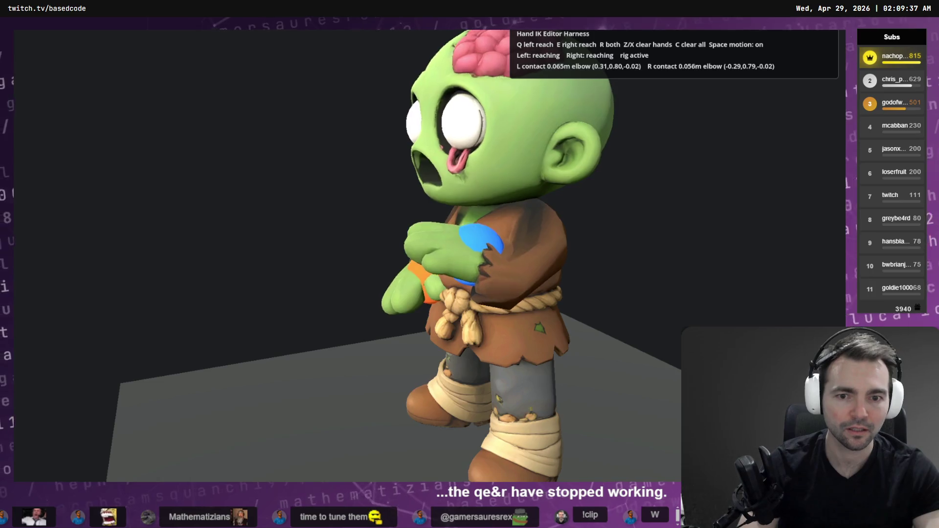
- Start a follow-up agent prompt with 'Q,' and return to the running harness
key("alt+Tab")
key("alt+Tab")
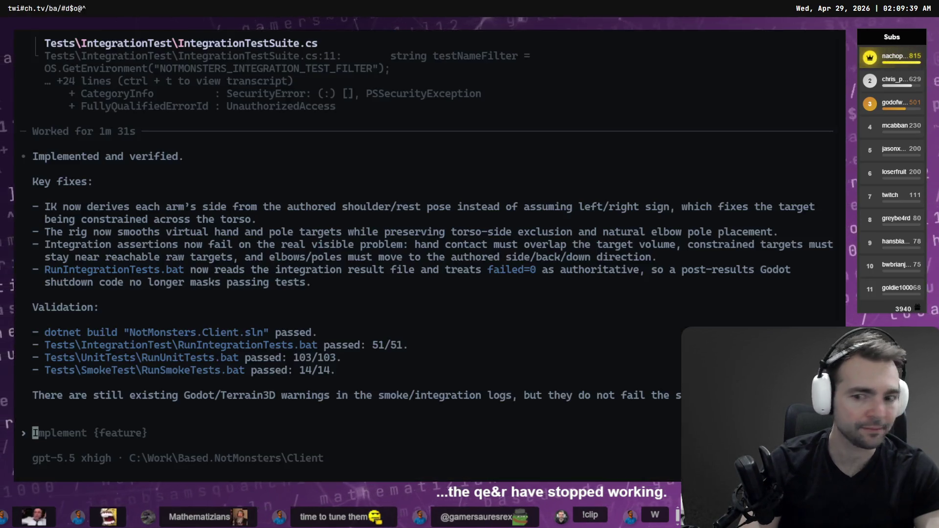
type("Q, E and R hac")
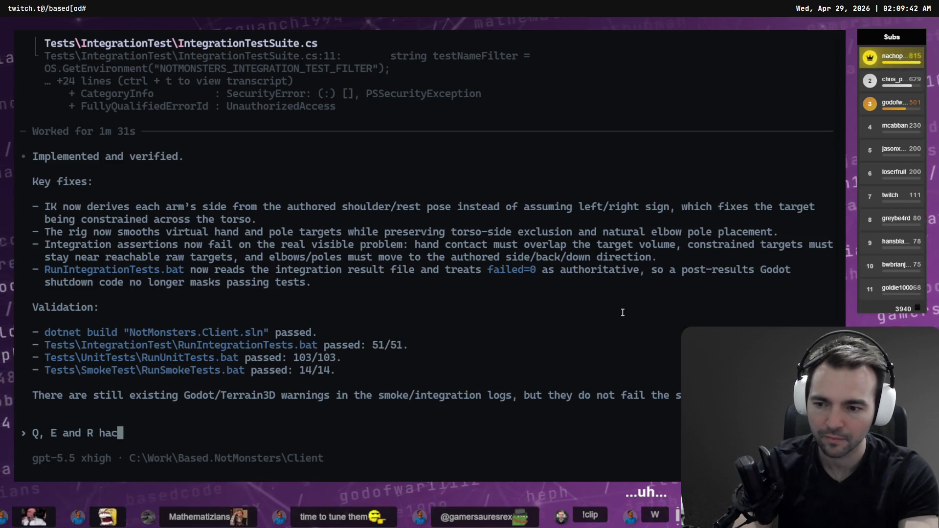
key("alt+Tab")
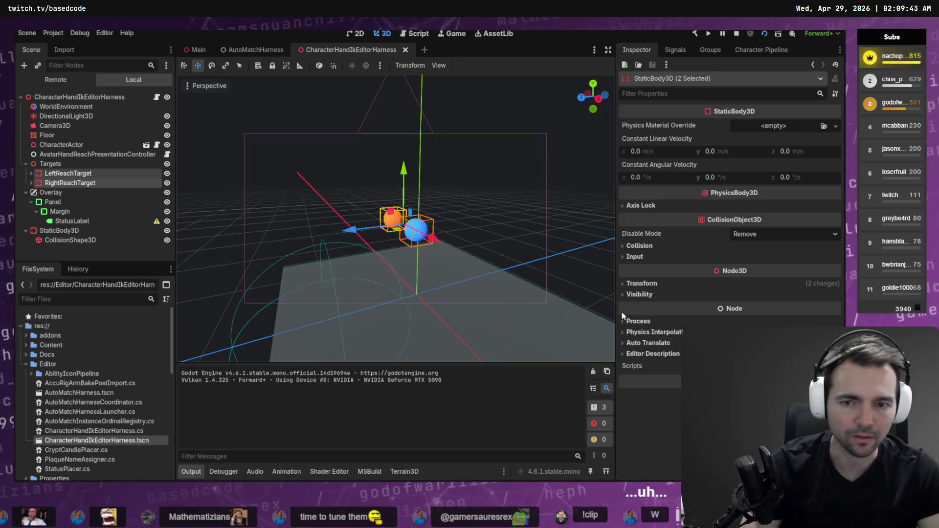
key("alt+Tab")
- Toggle the harness motion off and on twice while watching the hands, then close the game
key("space")
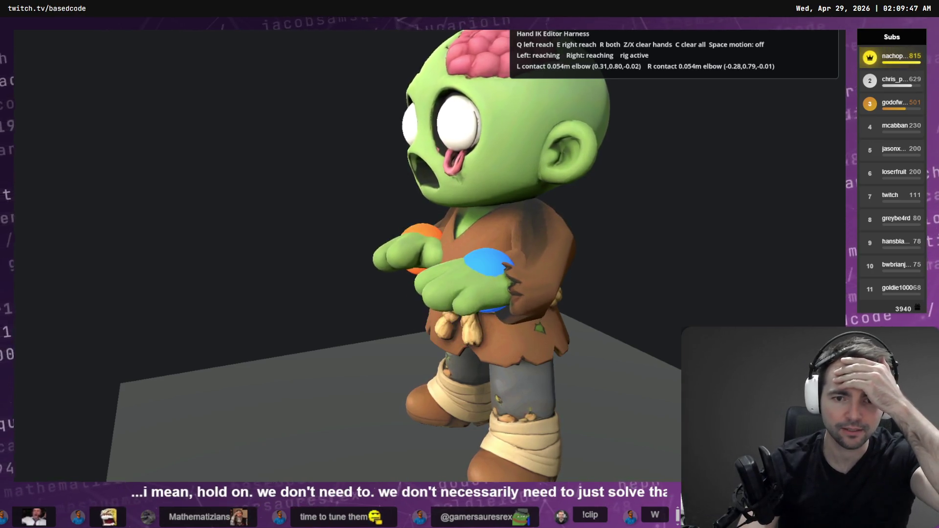
key("space")
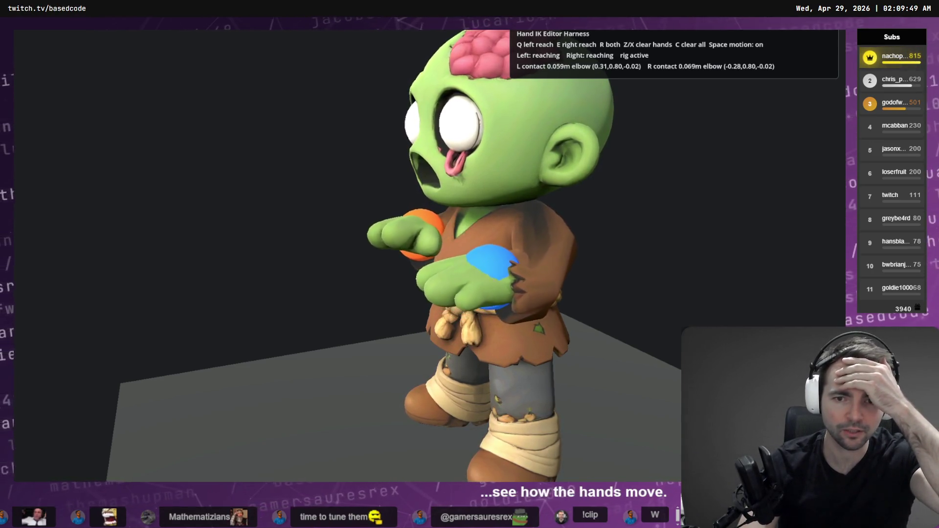
key("space")
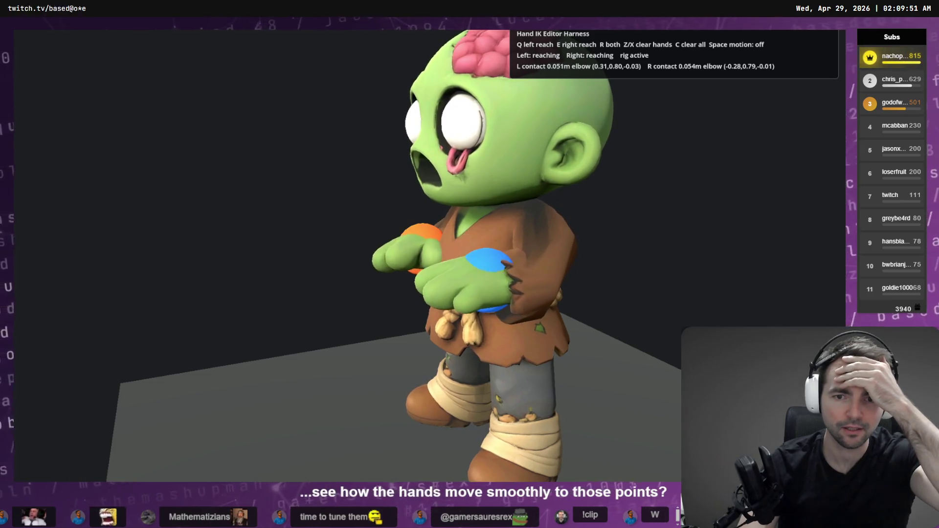
key("space")
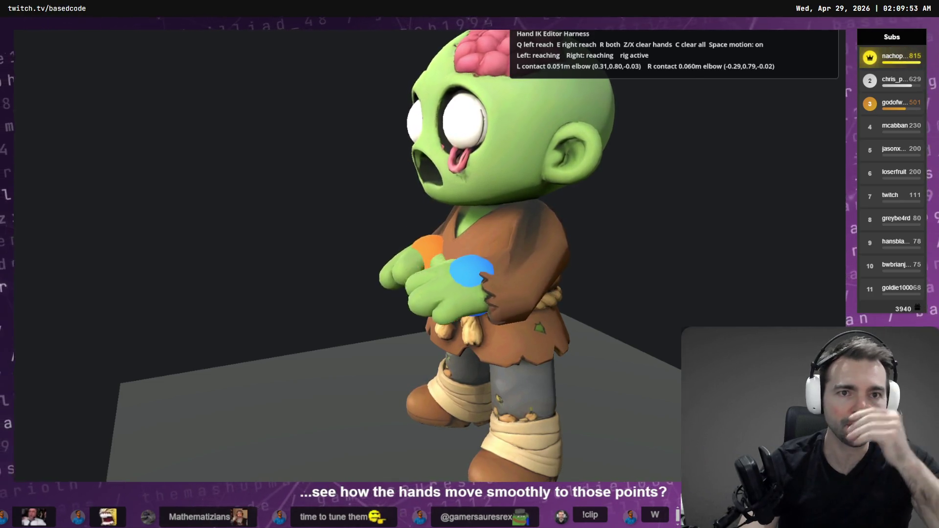
key("F8")
key("alt+Tab")
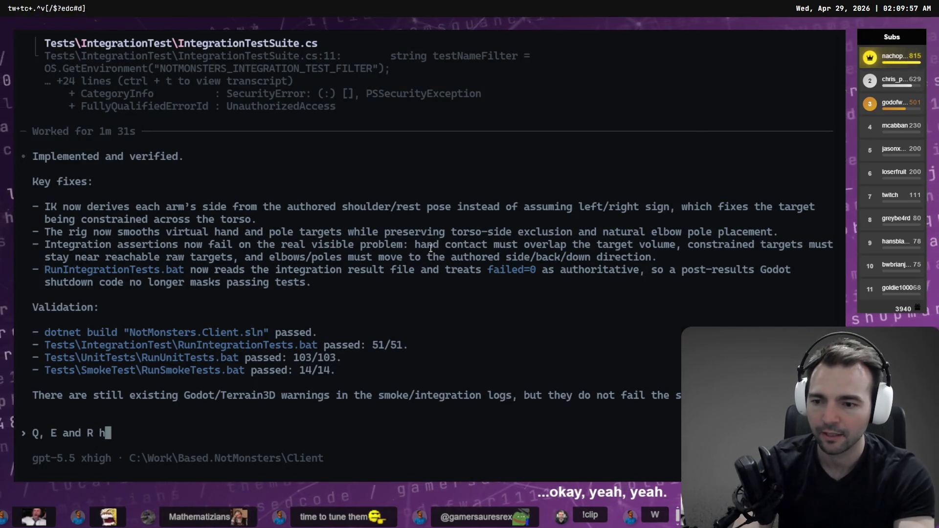
- Submit a bug report that Q, E and R no longer move hands to the IK targets
type("ave t")
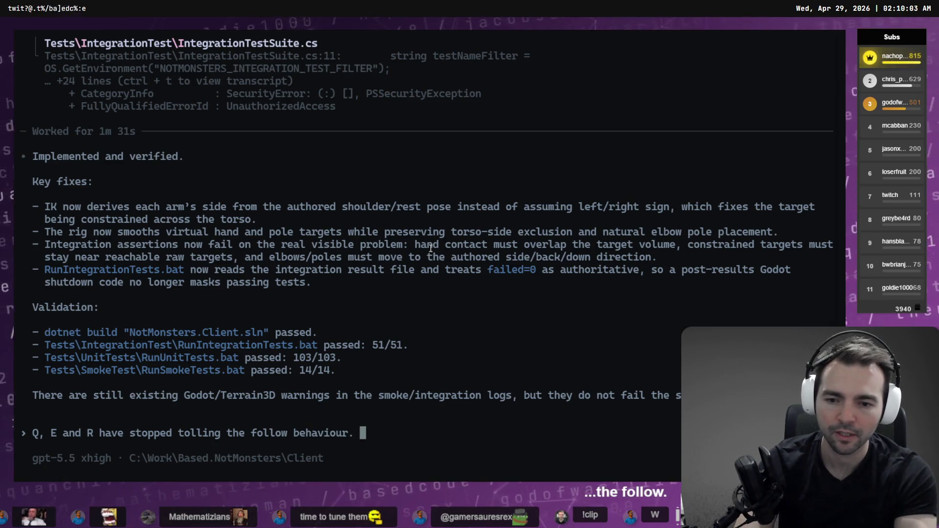
type("I want to see the smooth ani")
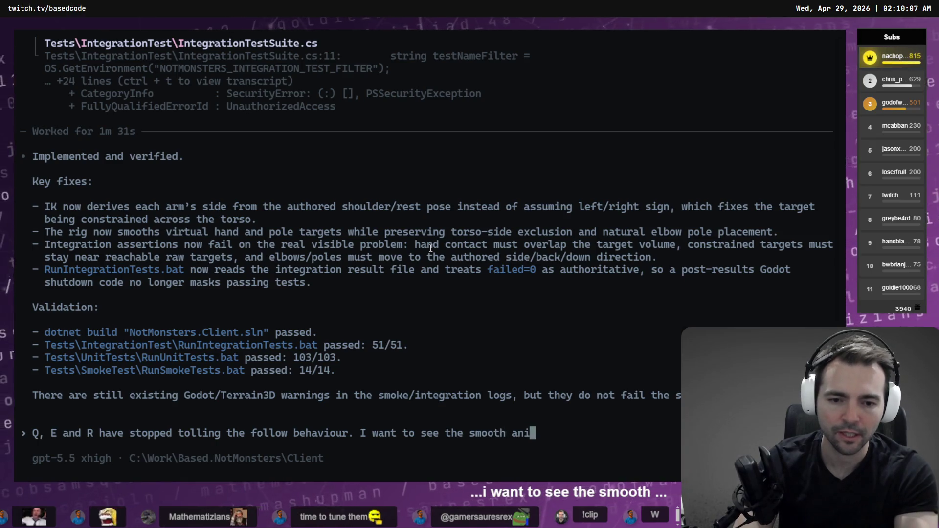
key("ctrl+BackSpace")
key("ctrl+BackSpace")
key("ctrl+BackSpace")
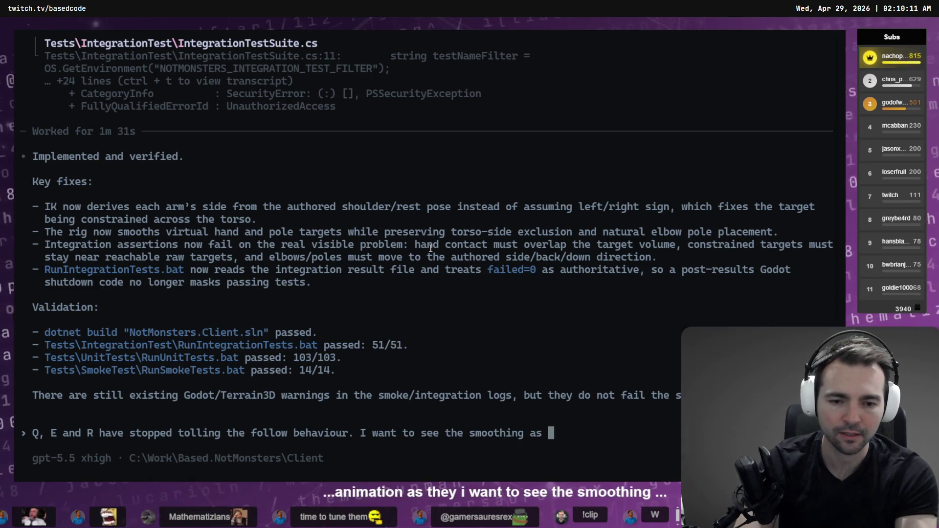
type("they blend between the")
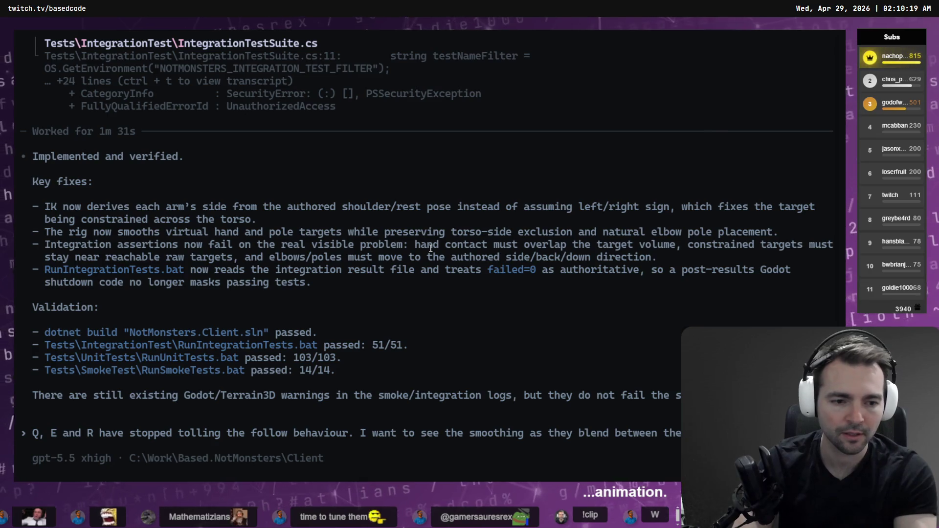
type("moving to the ")
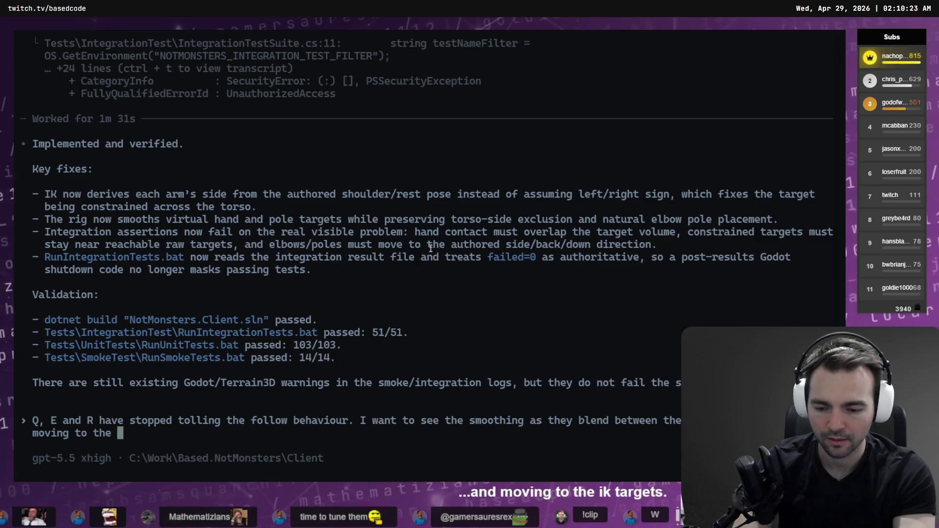
type("IK targets. ")
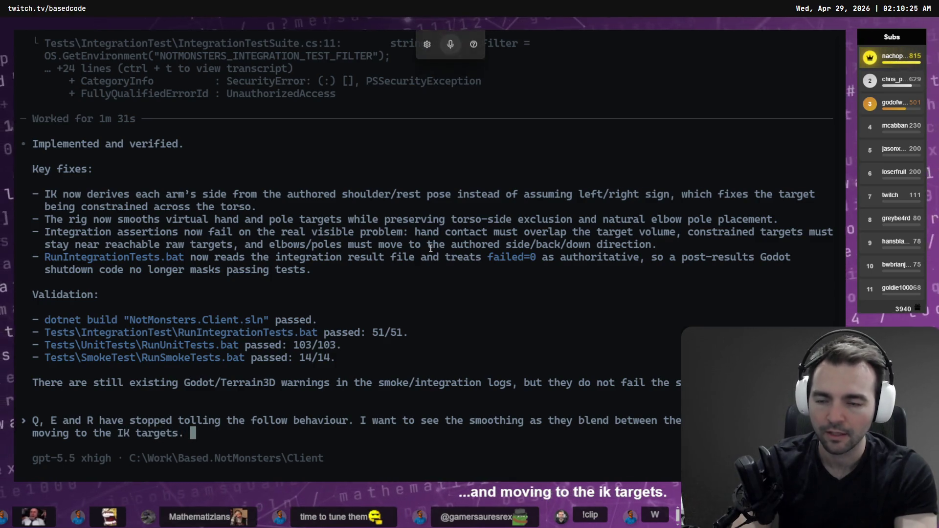
type("let's fix the regression here so that I can test")
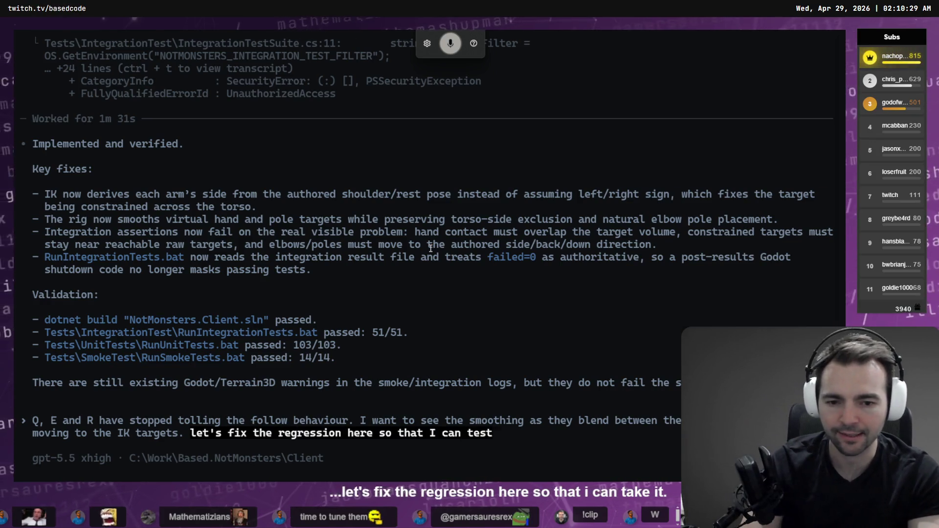
type(" with those keys in the")
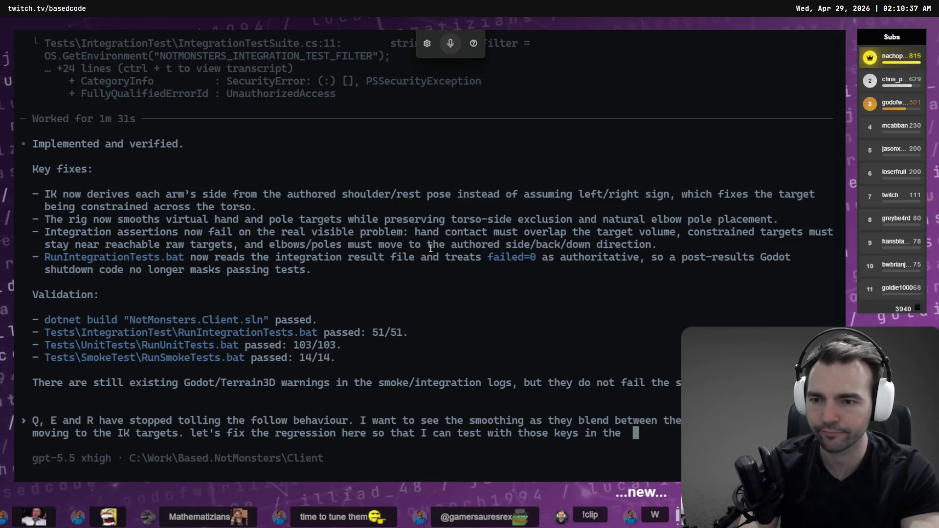
key("alt+Tab")
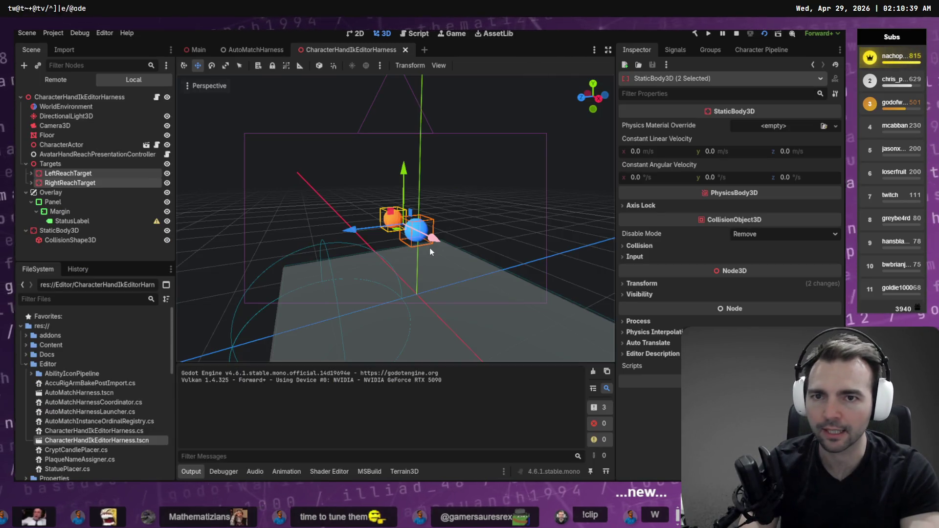
key("alt+Tab")
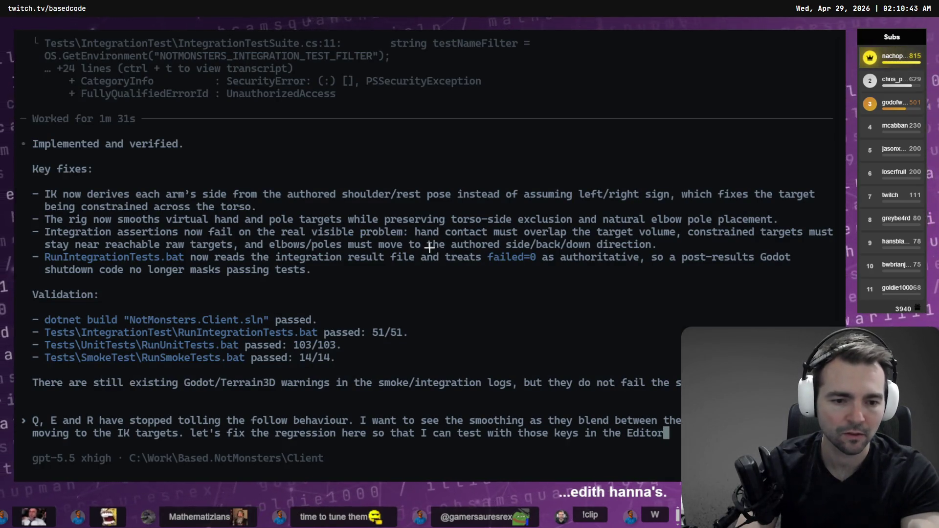
key("Return")
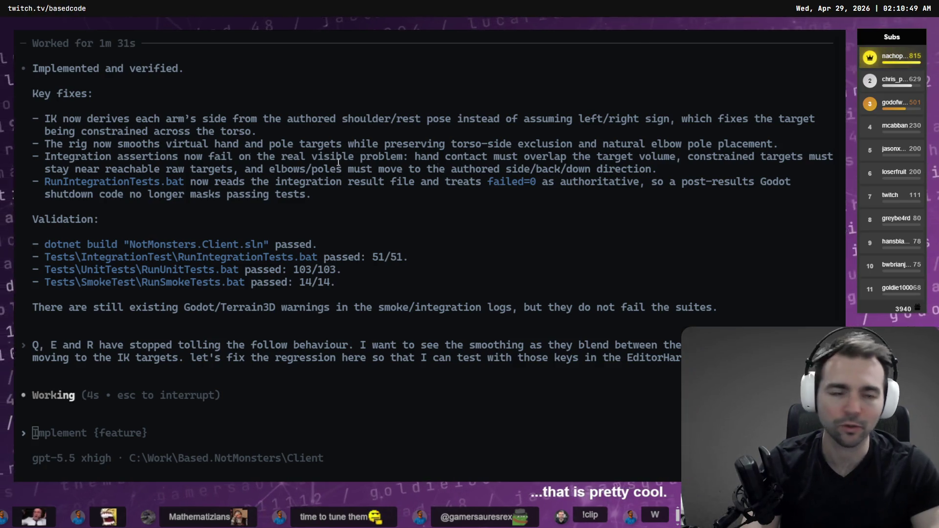
- Check the running game and the agent's progress, then select a node in Godot's scene tree
key("alt+Tab")
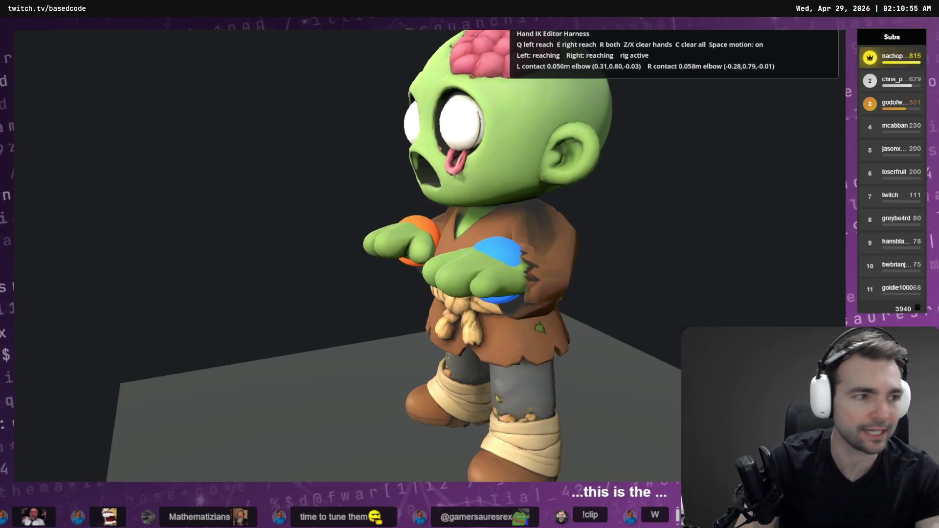
key("alt+Tab")
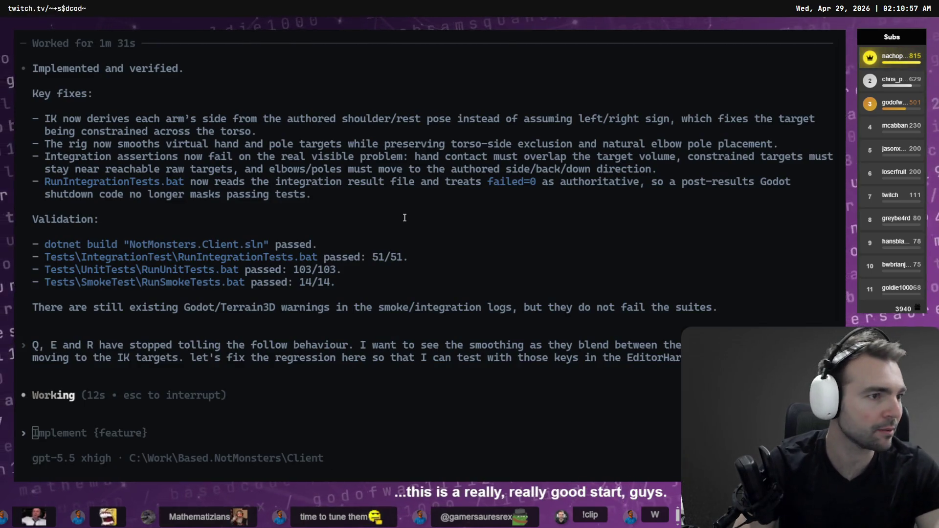
key("alt+Tab")
key("alt+Tab")
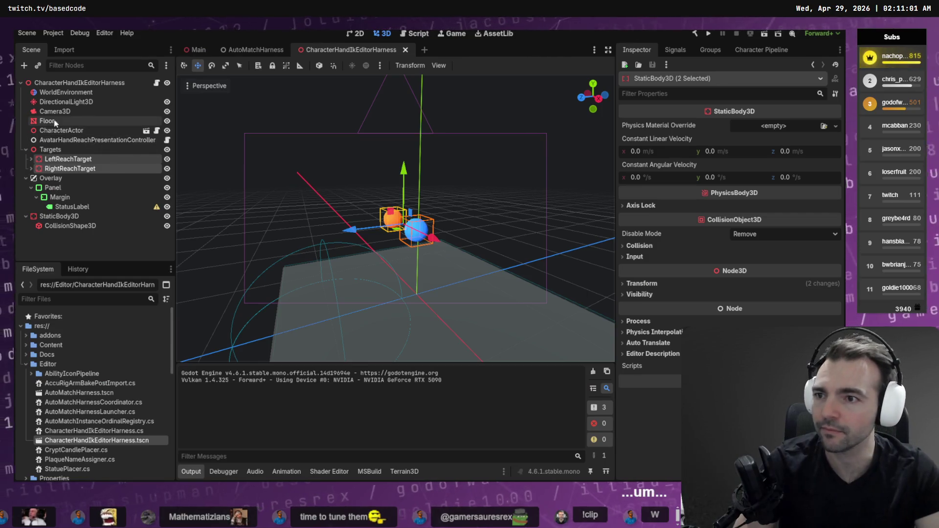
left_click(74, 139)
- Set CharacterActor's Bootstrap Default Form to KingCharacter_Form.tres and run the harness to watch the elbows bend
left_click(74, 131)
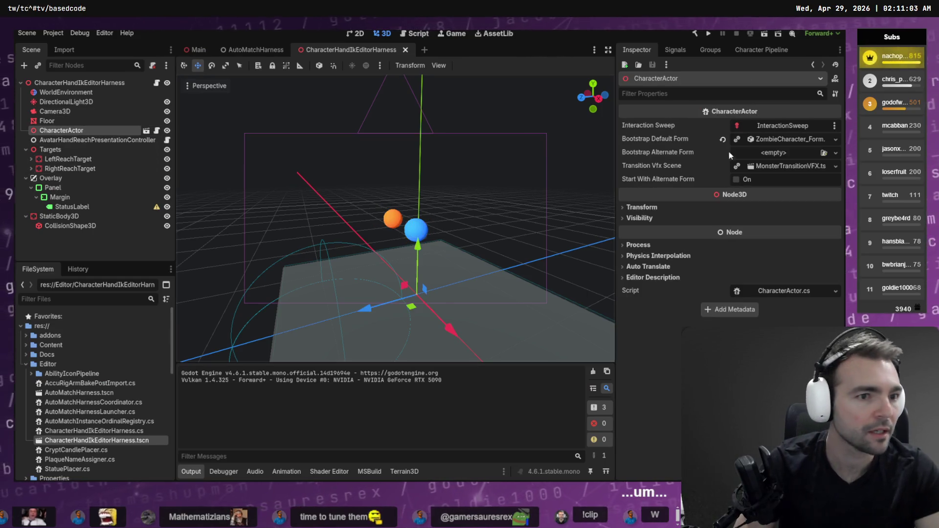
left_click(835, 140)
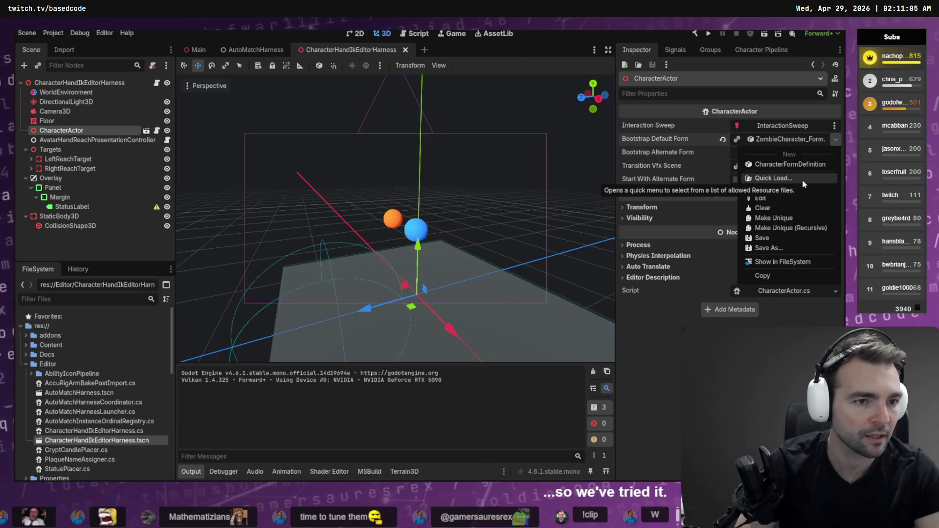
left_click(802, 179)
scroll(454, 227, "down", 3)
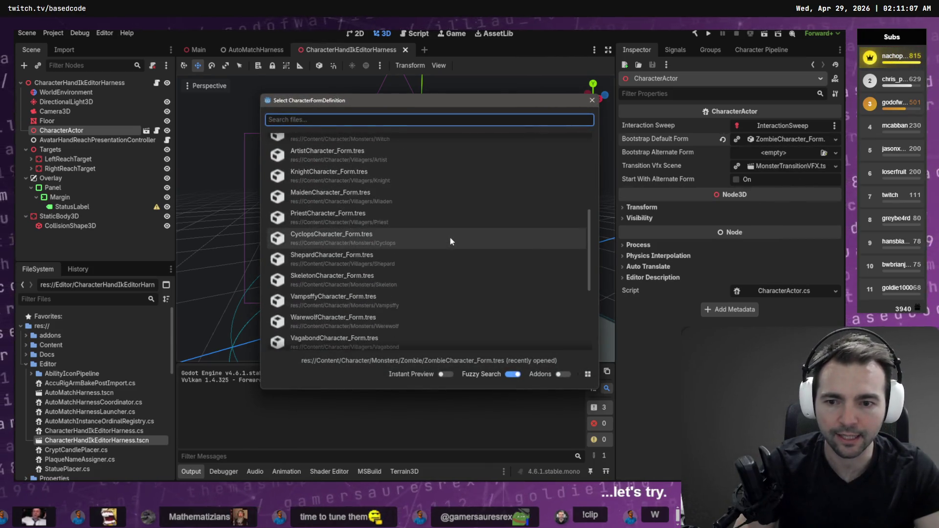
scroll(419, 211, "up", 3)
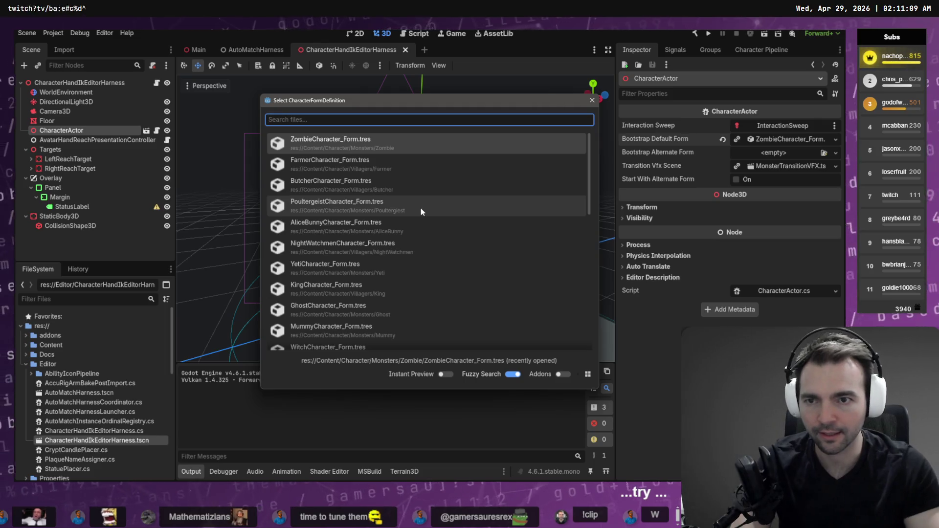
type("King")
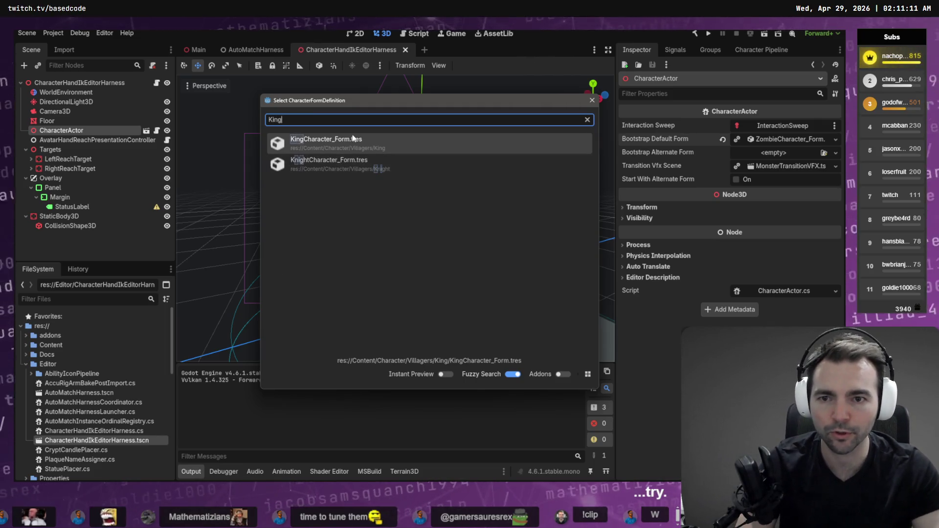
double_click(350, 141)
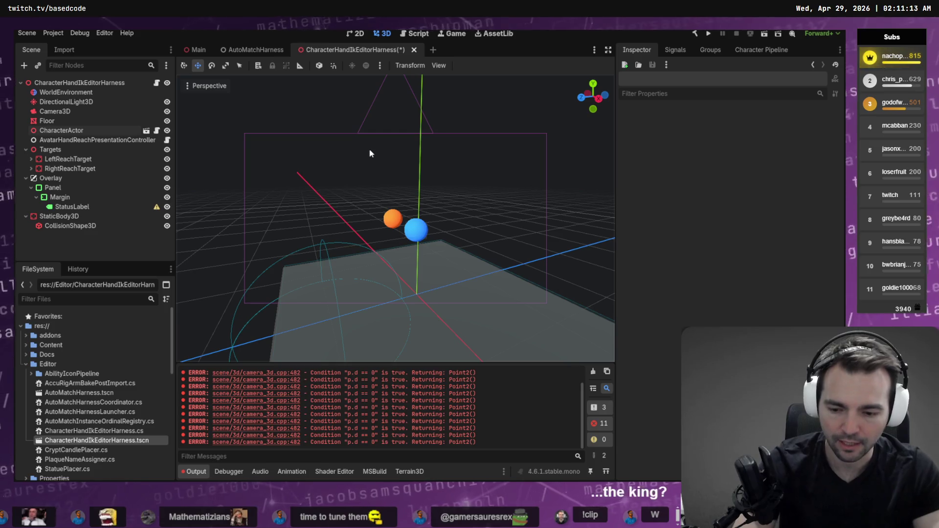
key("F6")
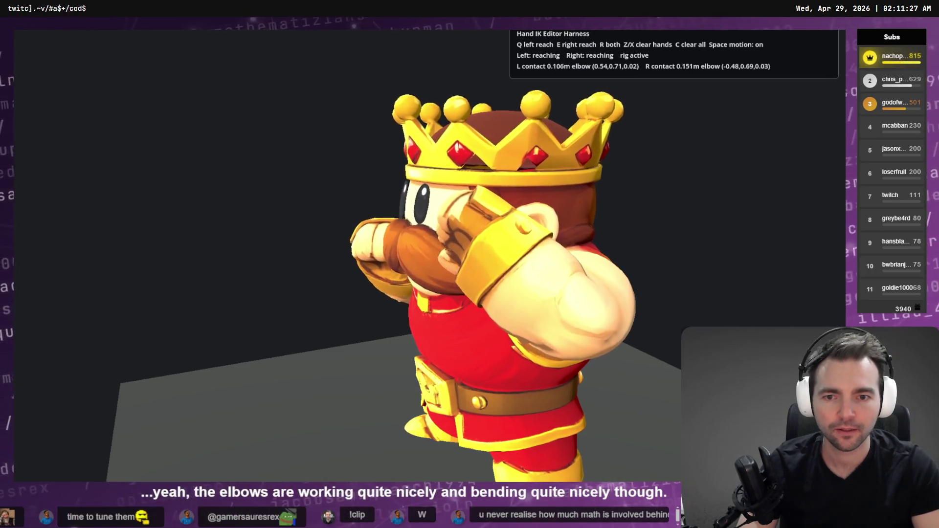
key("F8")
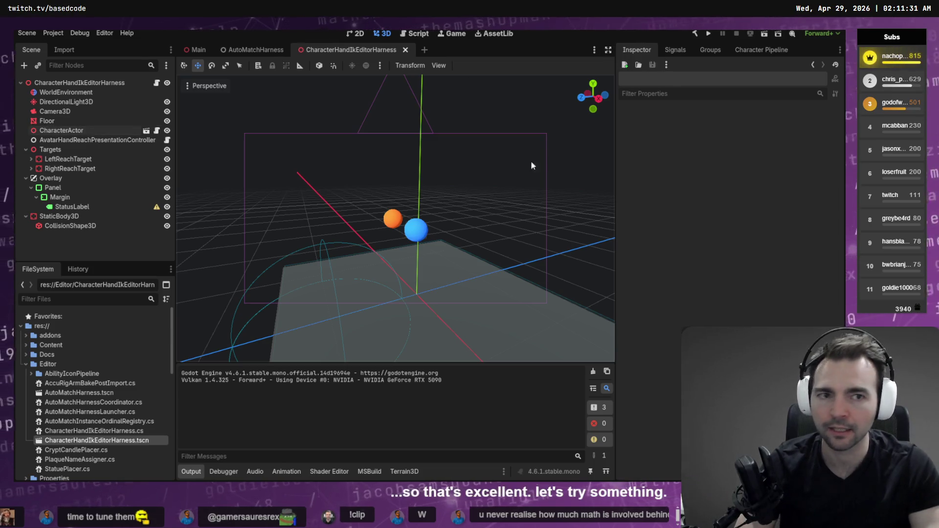
- Set CharacterActor's default form to MummyCharacter_Form.tres, then save, run and close the harness
left_click(71, 159)
left_click(61, 130)
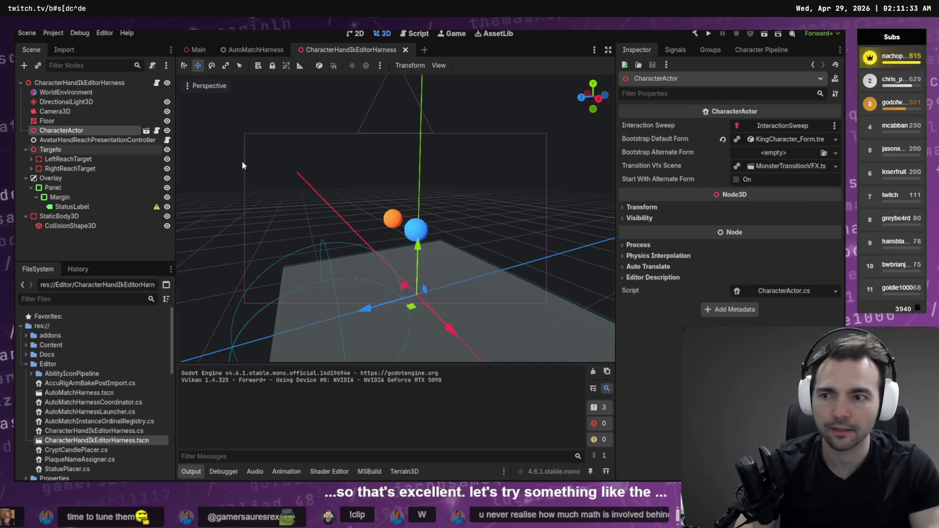
left_click(836, 139)
left_click(789, 180)
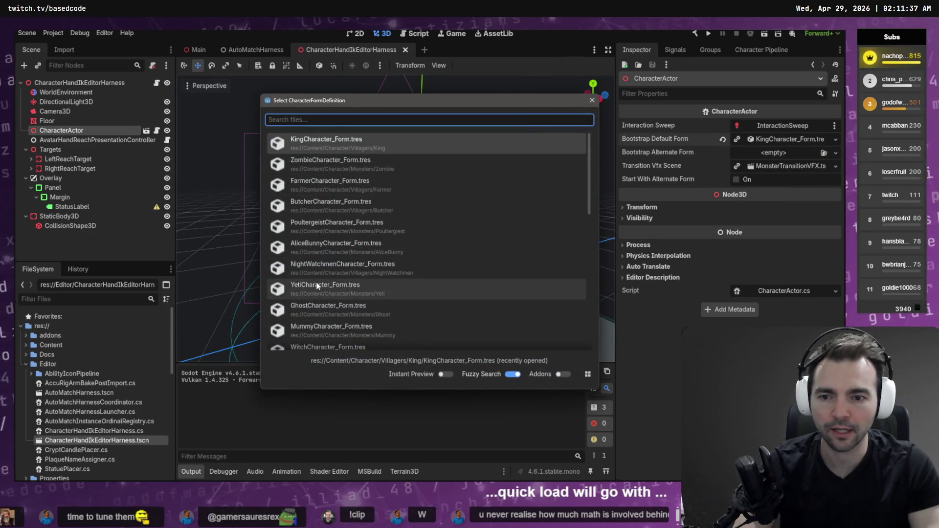
double_click(328, 325)
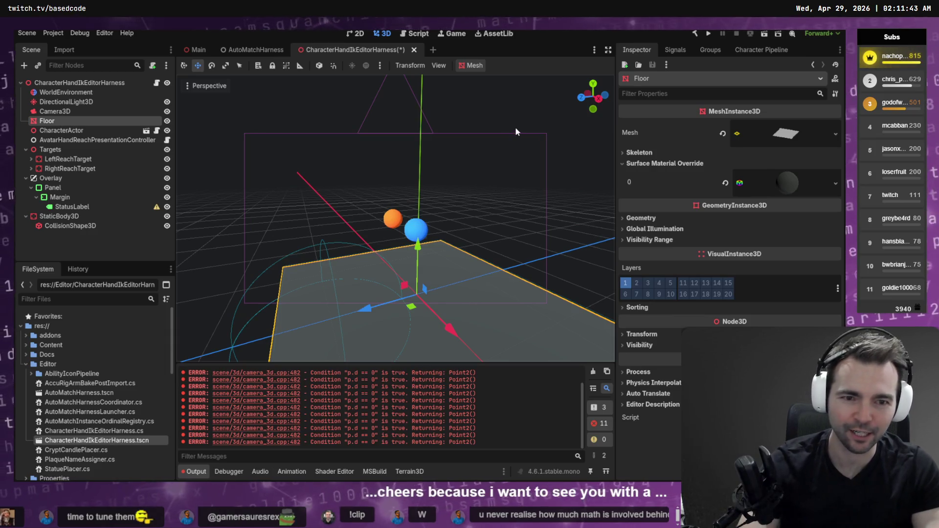
key("F6")
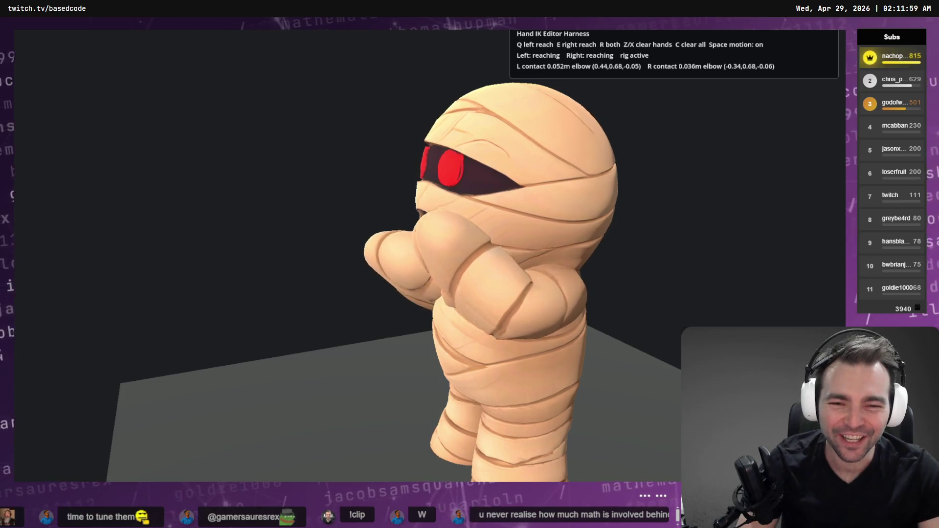
key("F8")
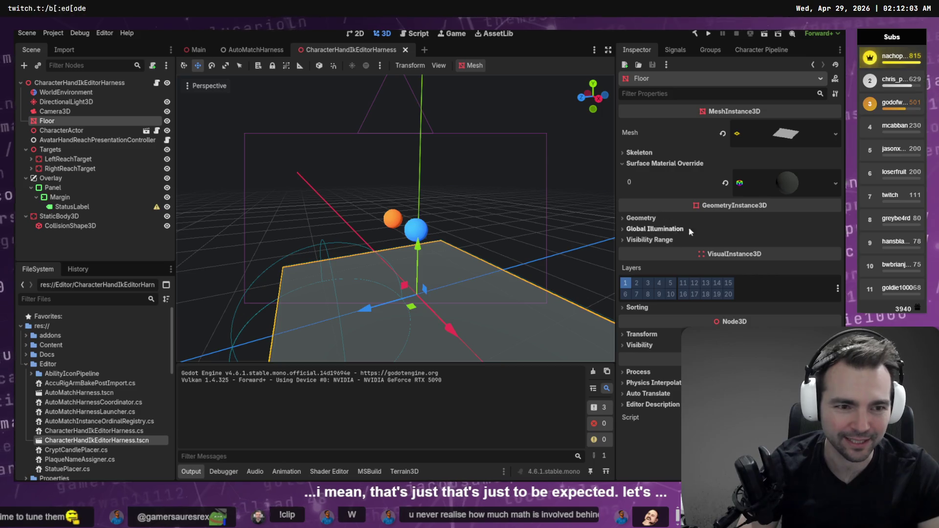
- Switch CharacterActor's default form to WerewolfCharacter_Form.tres and run the harness to check both hands reaching
left_click(75, 132)
left_click(836, 139)
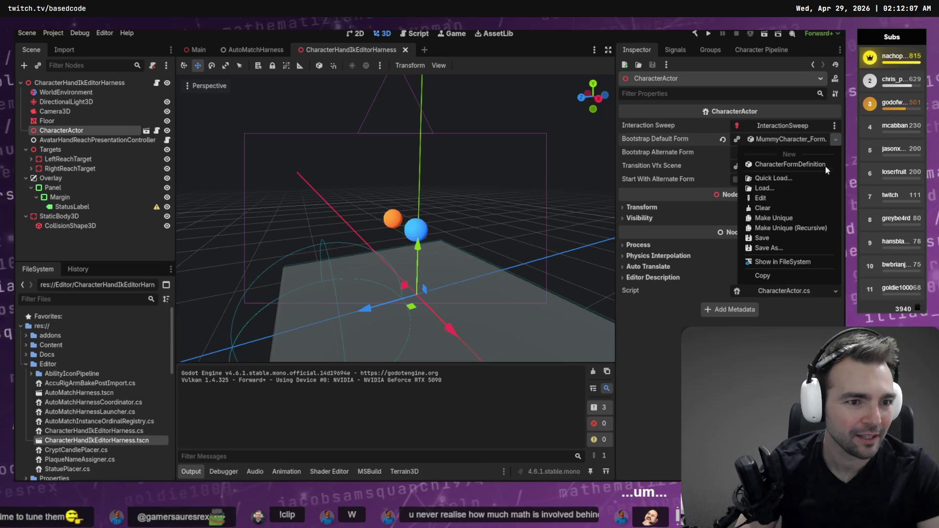
left_click(821, 180)
scroll(524, 230, "down", 5)
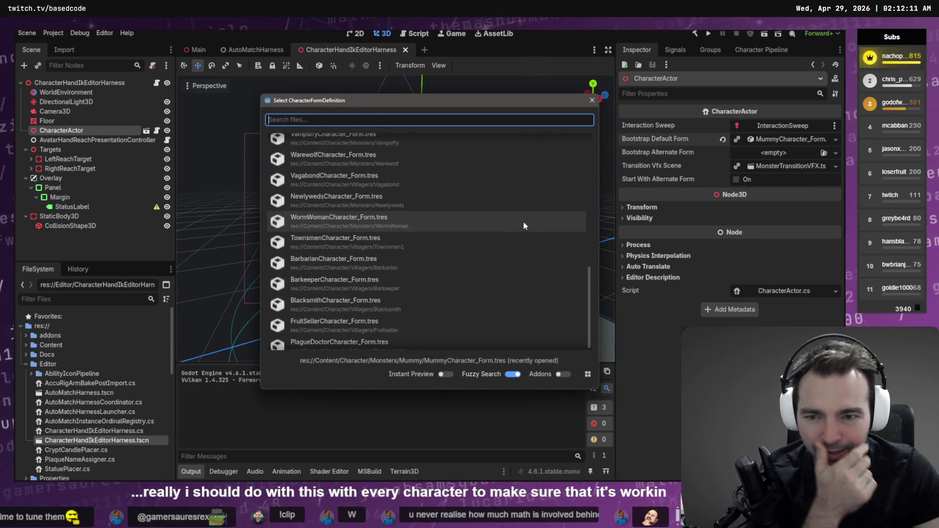
scroll(485, 233, "down", 1)
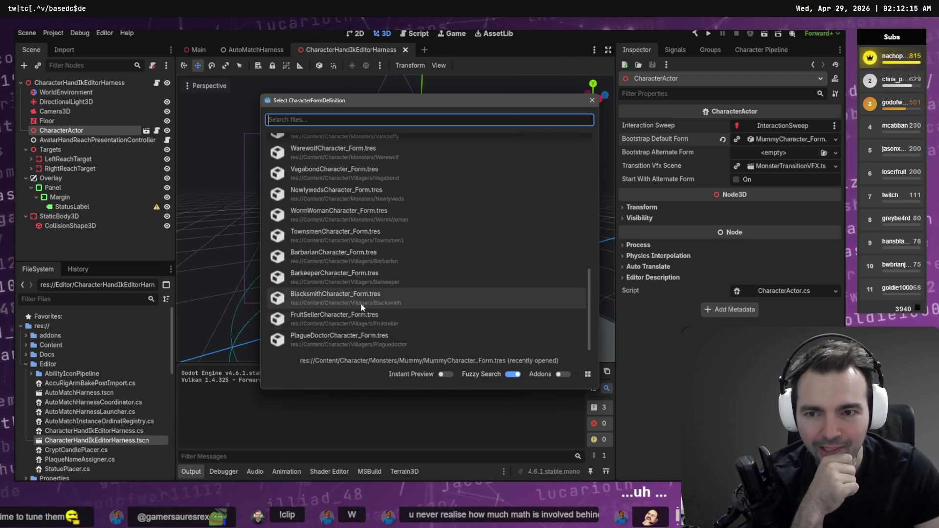
double_click(349, 152)
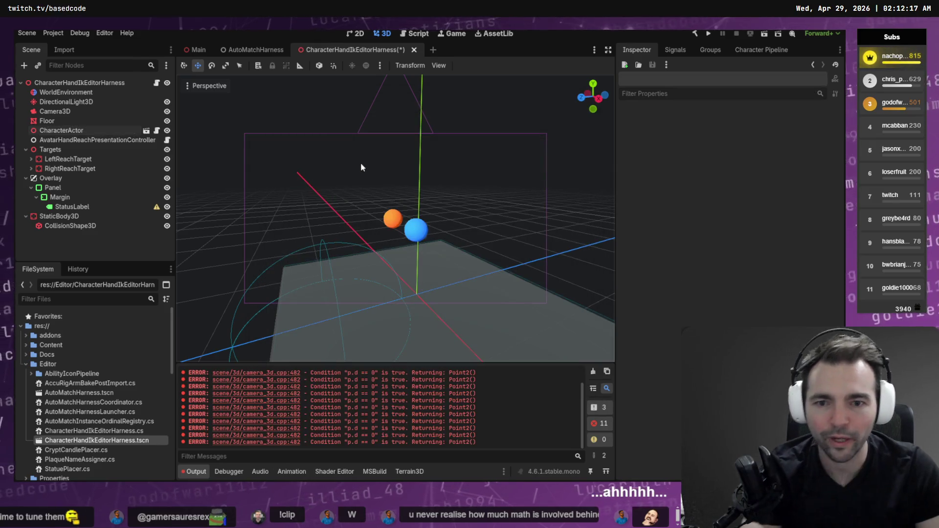
key("F6")
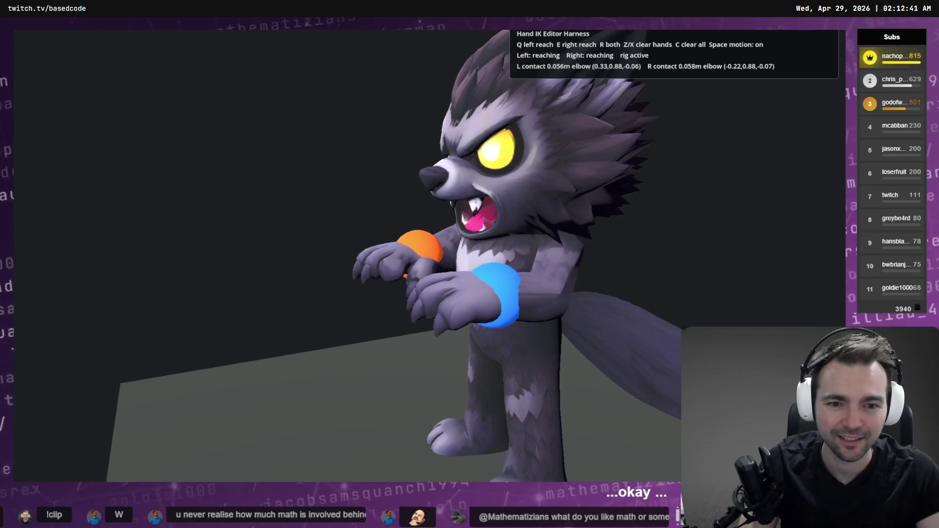
key("F8")
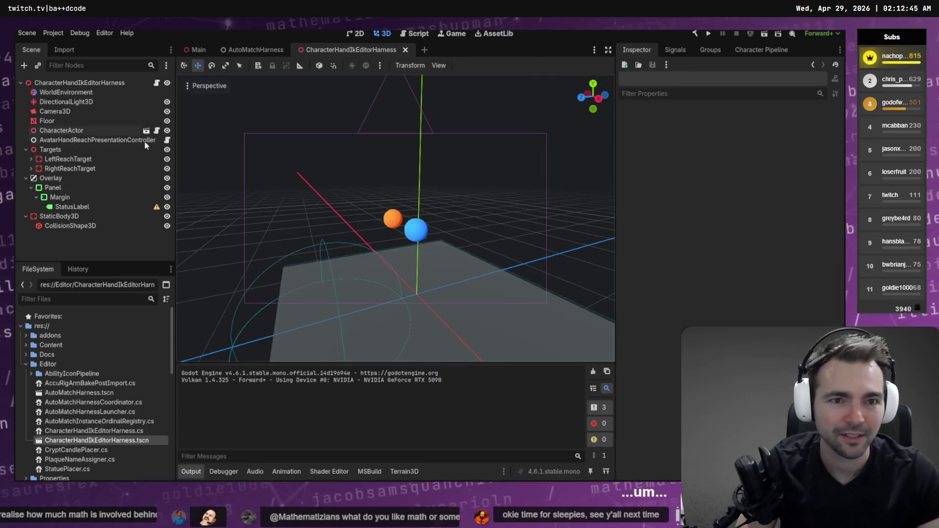
left_click(45, 122)
left_click(48, 131)
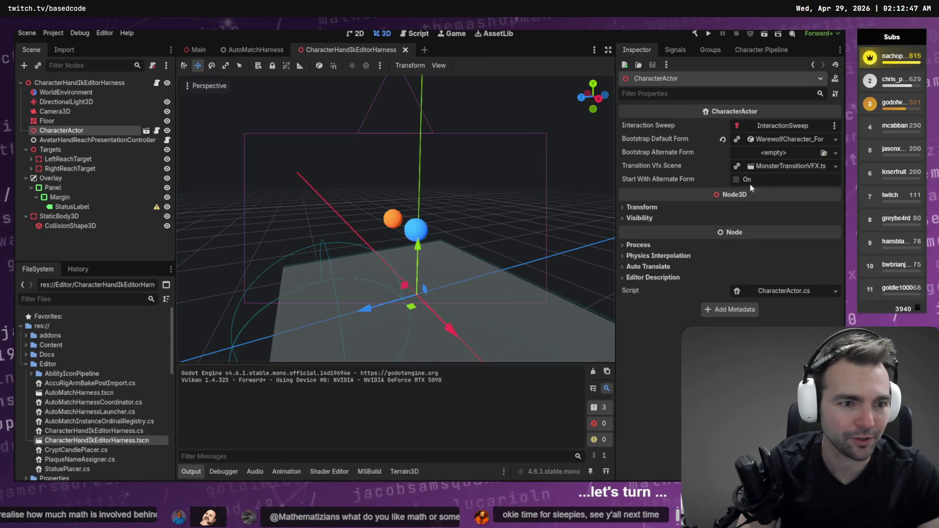
- Set the Bootstrap Default Form to the Knight form via Quick Load
left_click(833, 141)
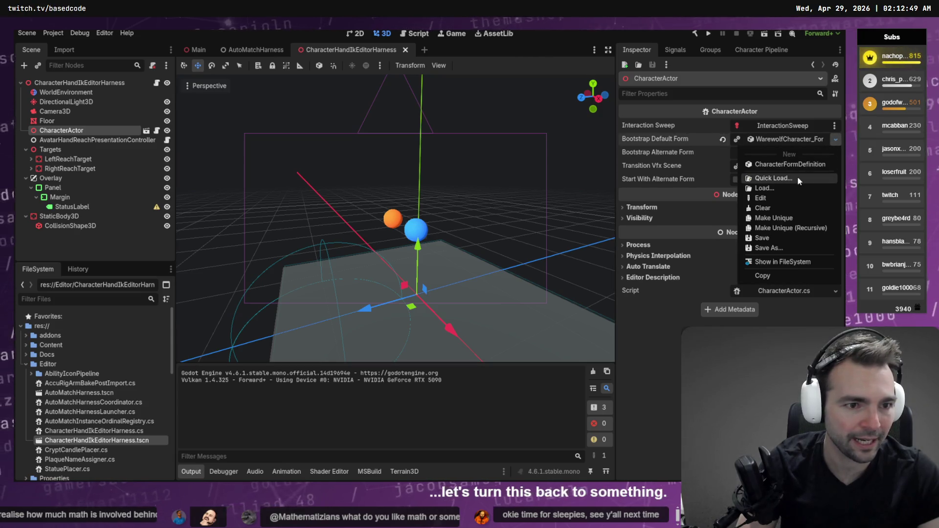
left_click(798, 177)
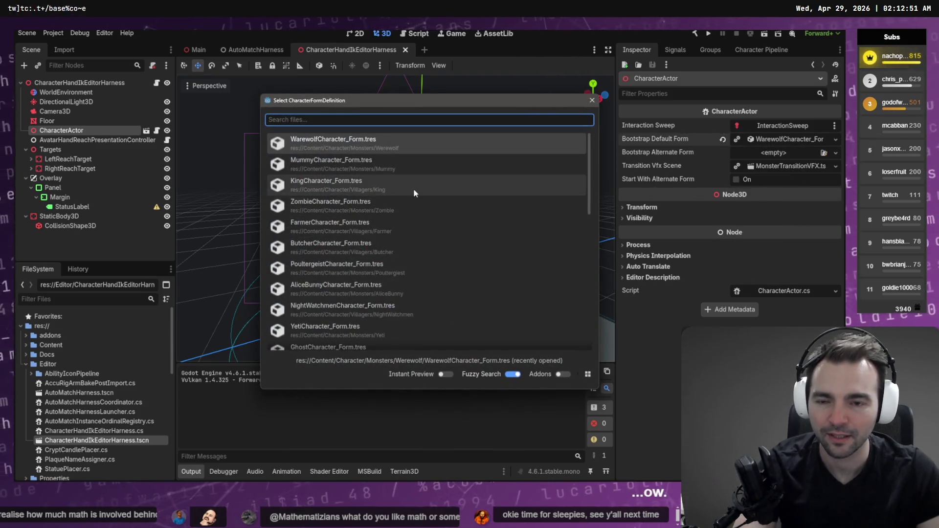
scroll(418, 177, "down", 1)
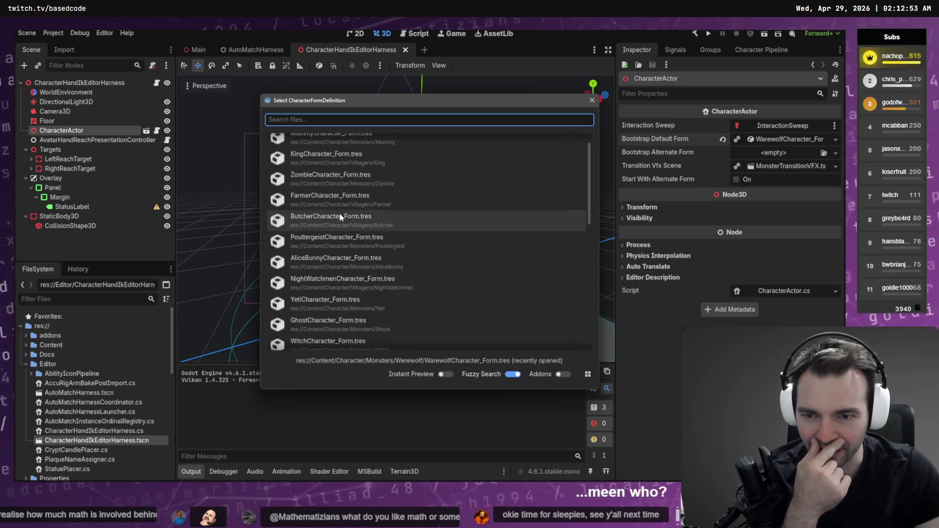
scroll(340, 215, "down", 1)
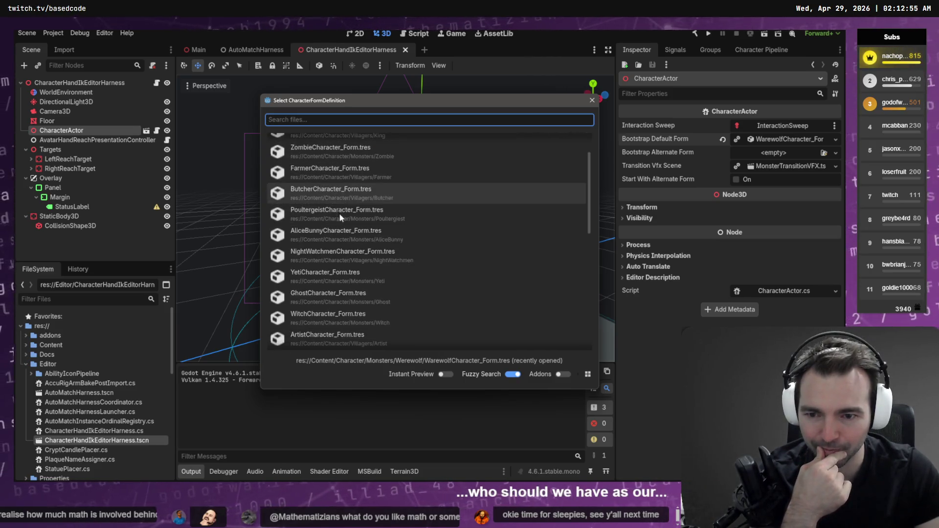
scroll(385, 300, "down", 1)
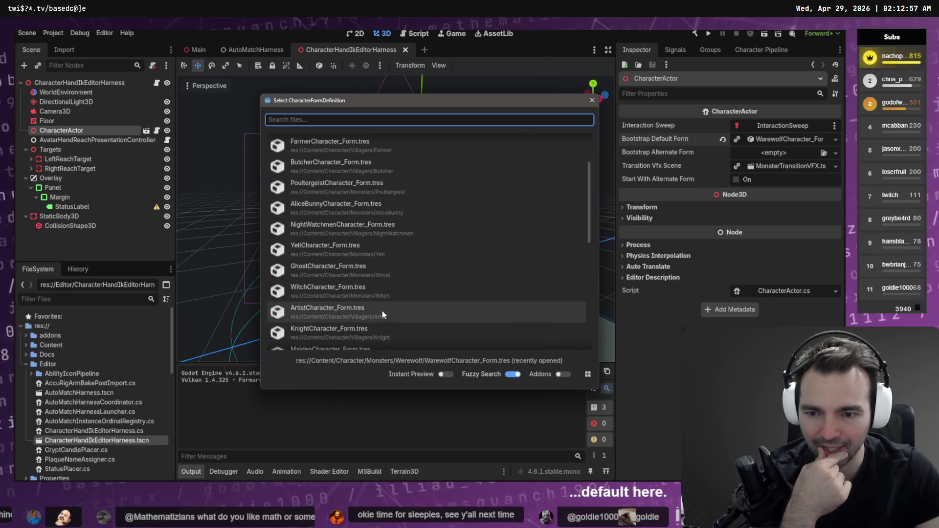
scroll(344, 308, "down", 1)
left_click(345, 306)
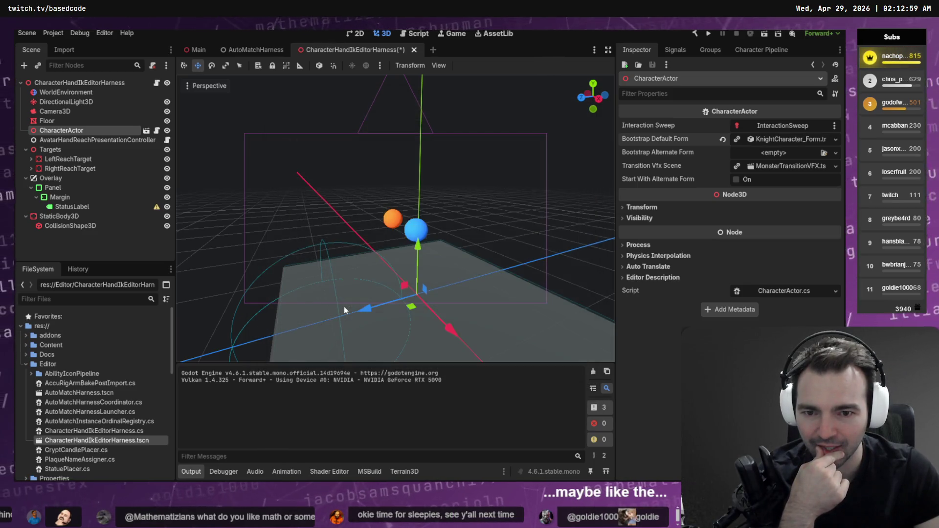
- Change the default form to ButcherCharacter_Form.tres and clear the output log
left_click(836, 139)
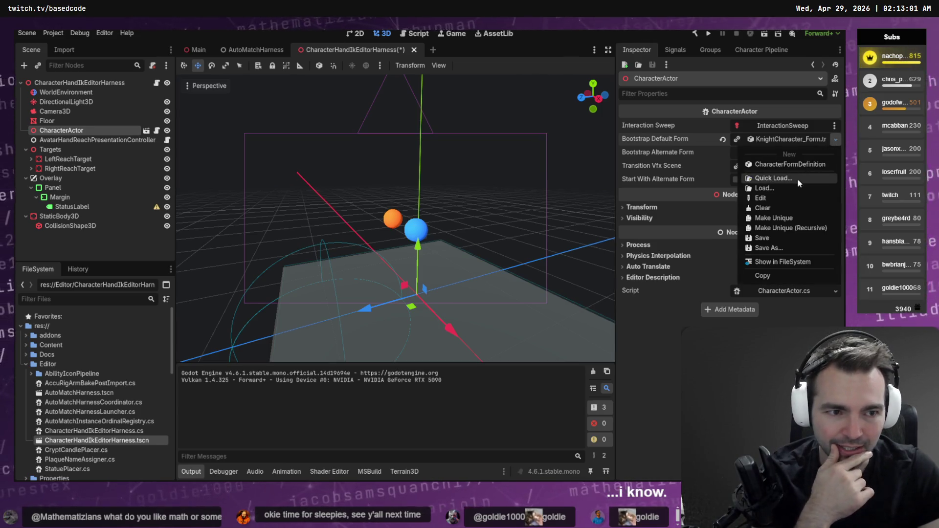
left_click(796, 181)
scroll(395, 237, "down", 9)
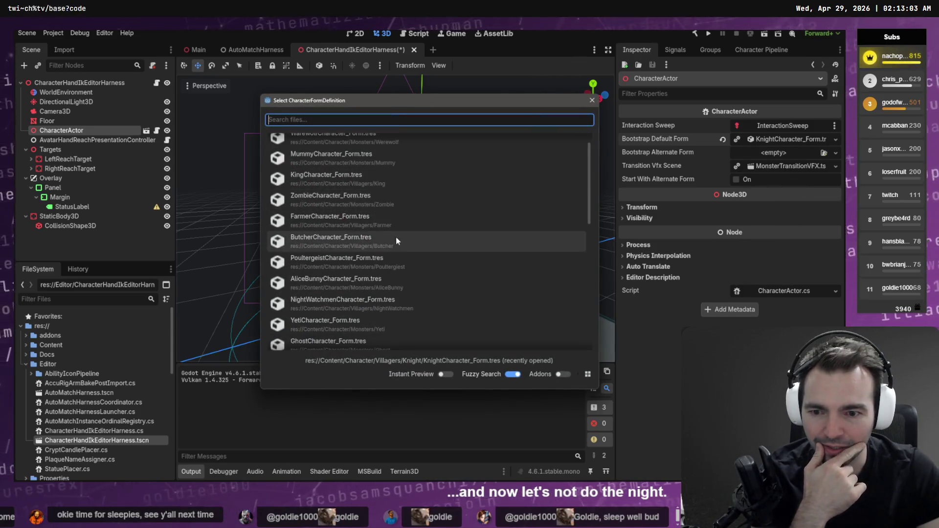
scroll(392, 223, "down", 4)
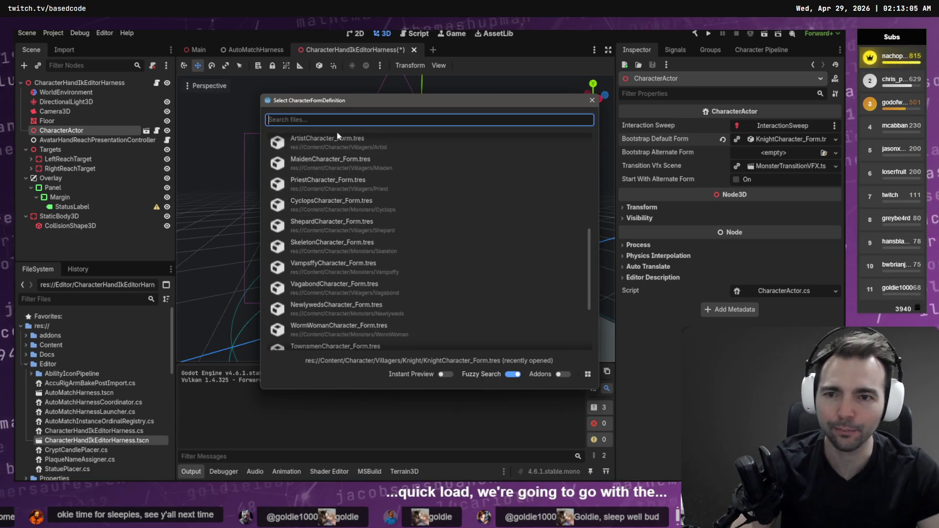
type("Butcher")
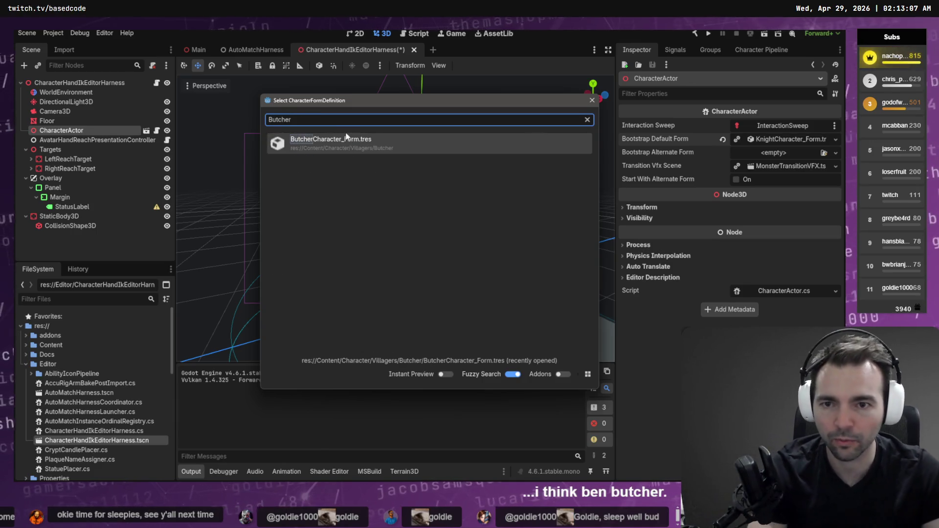
double_click(346, 139)
left_click(410, 142)
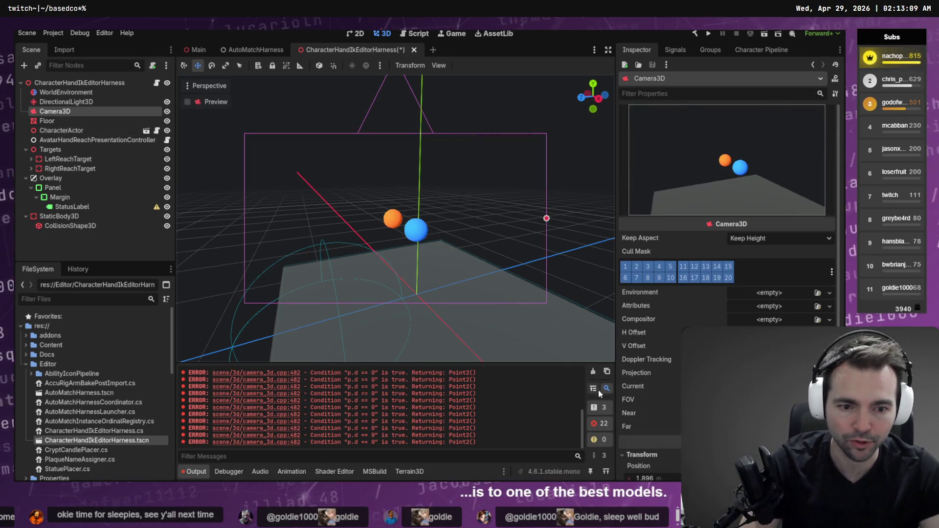
left_click(593, 373)
- Save and run the harness with the Butcher form to watch its hands reach, then stop it
key("F6")
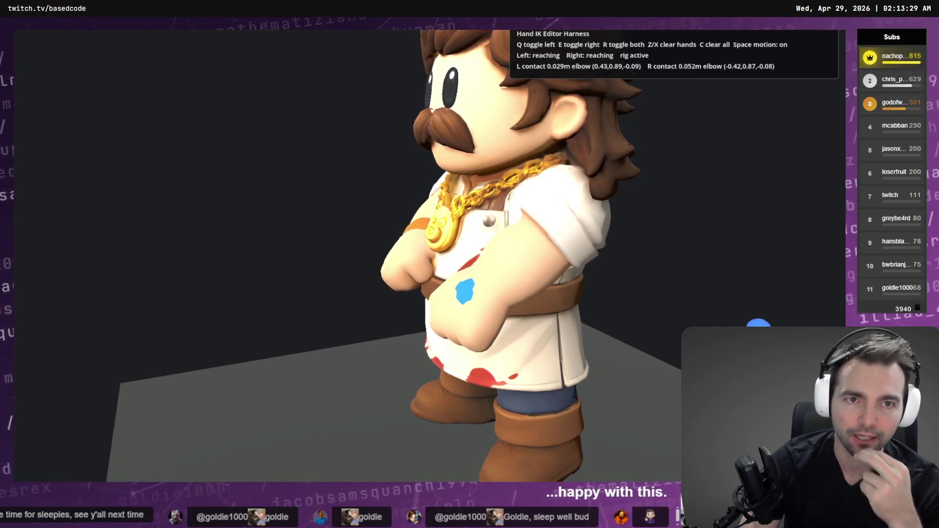
key("F8")
key("alt+Tab")
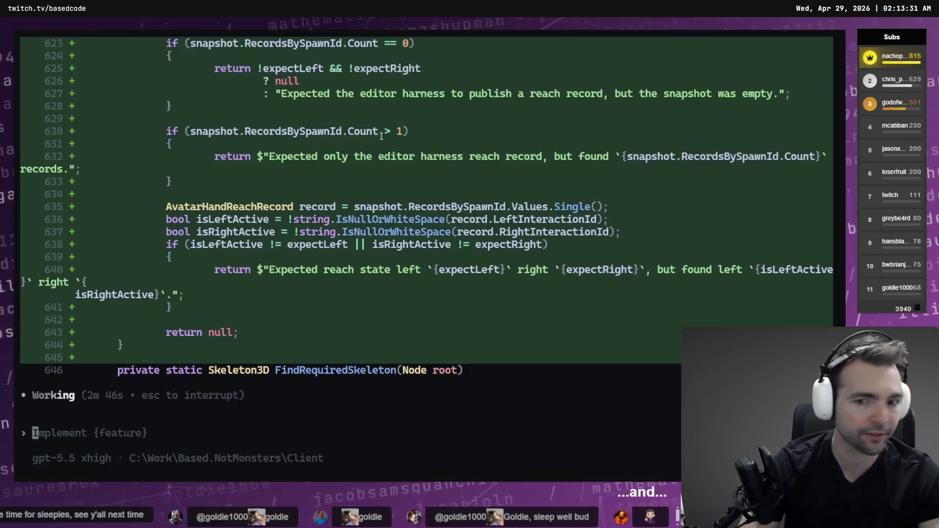
- Scroll through the integration-test and harness diffs, highlighting the HandReachReader assignment on line 1114
scroll(300, 319, "up", 11)
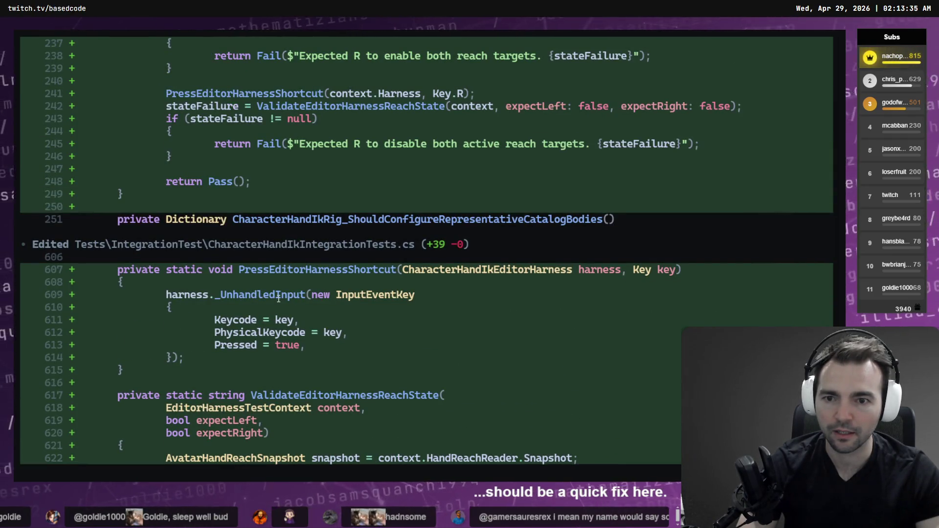
scroll(279, 298, "up", 15)
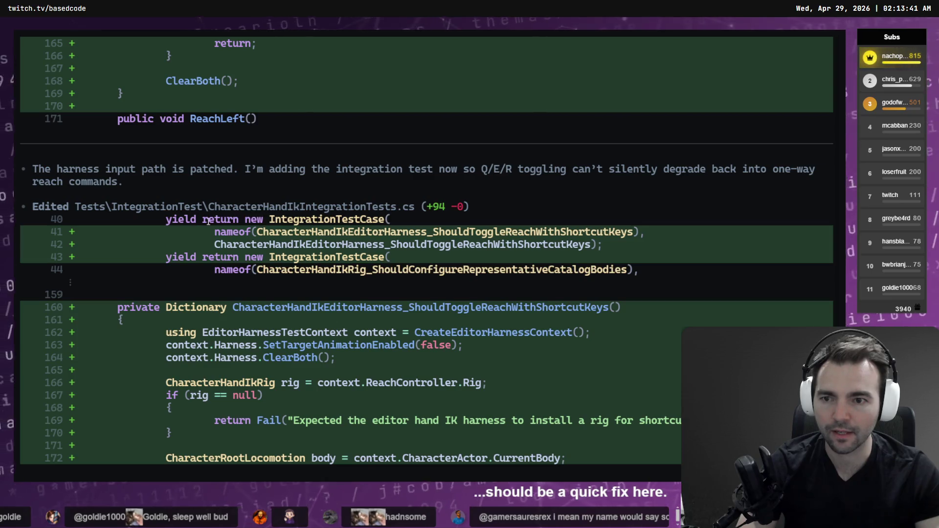
scroll(264, 207, "down", 20)
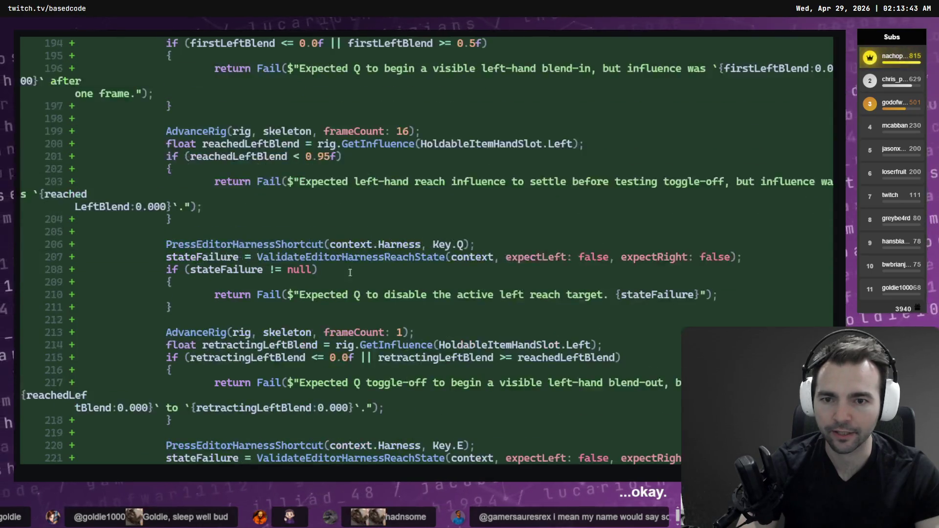
scroll(345, 320, "up", 10)
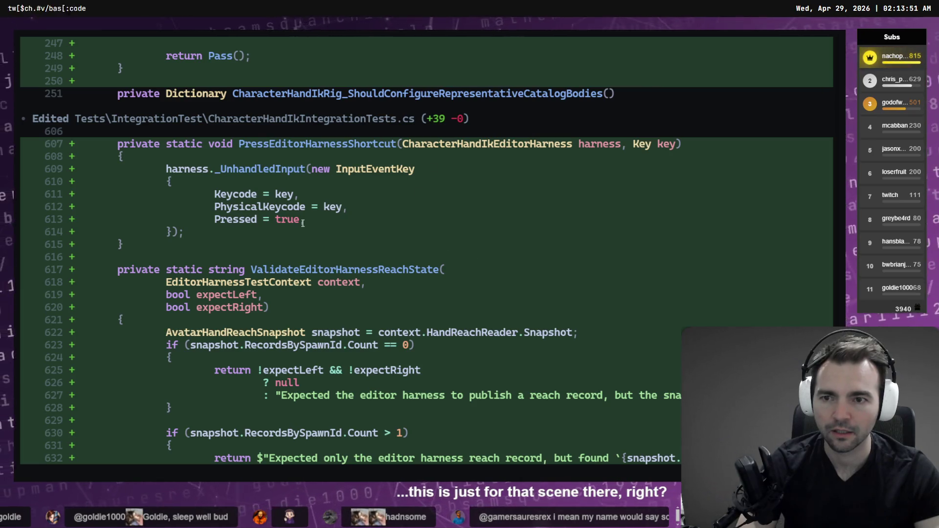
scroll(303, 223, "down", 8)
scroll(214, 204, "down", 8)
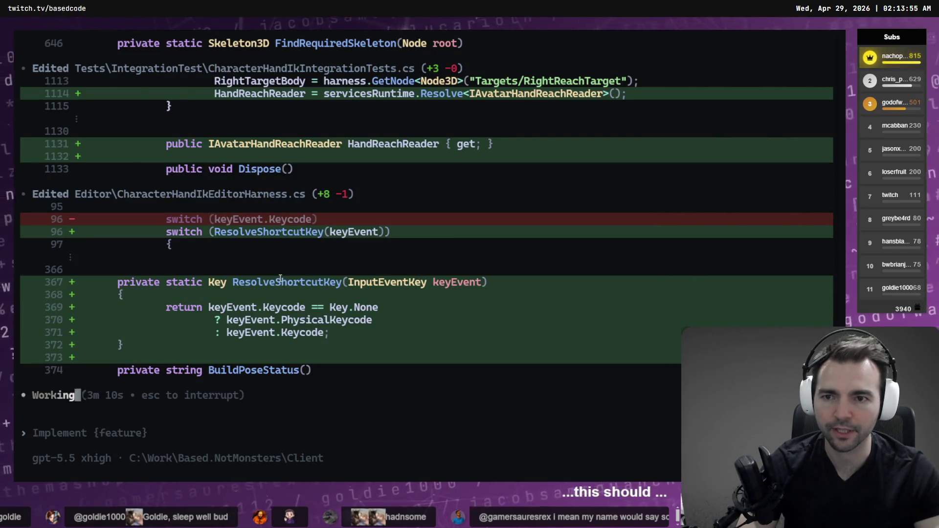
scroll(280, 278, "up", 3)
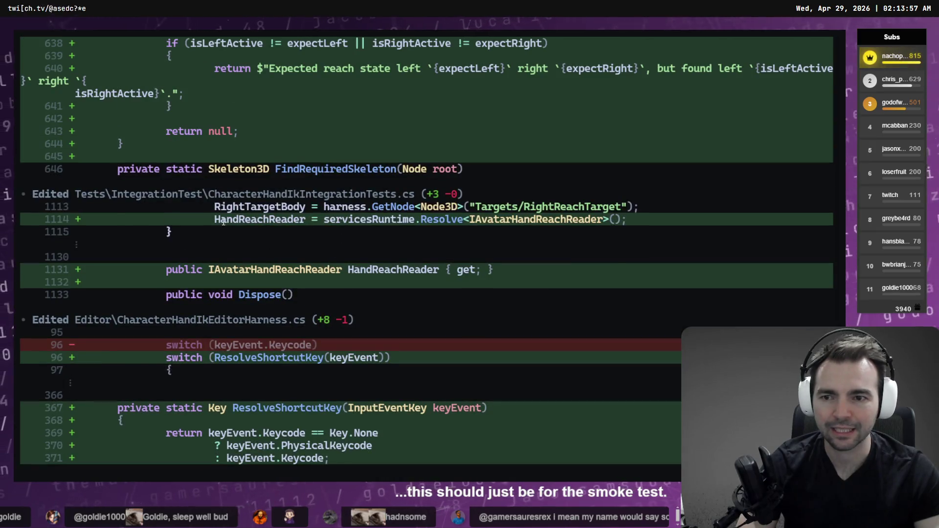
left_click_drag(215, 219, 629, 223)
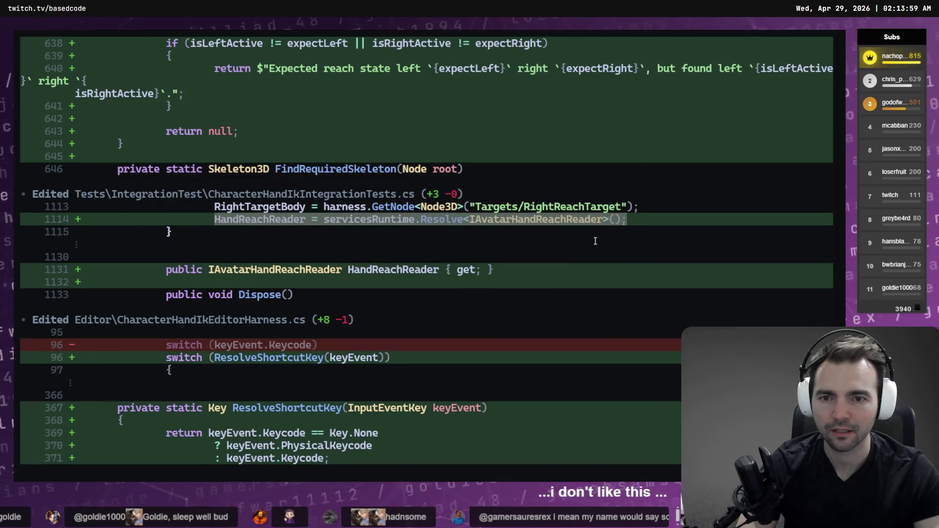
scroll(592, 240, "down", 5)
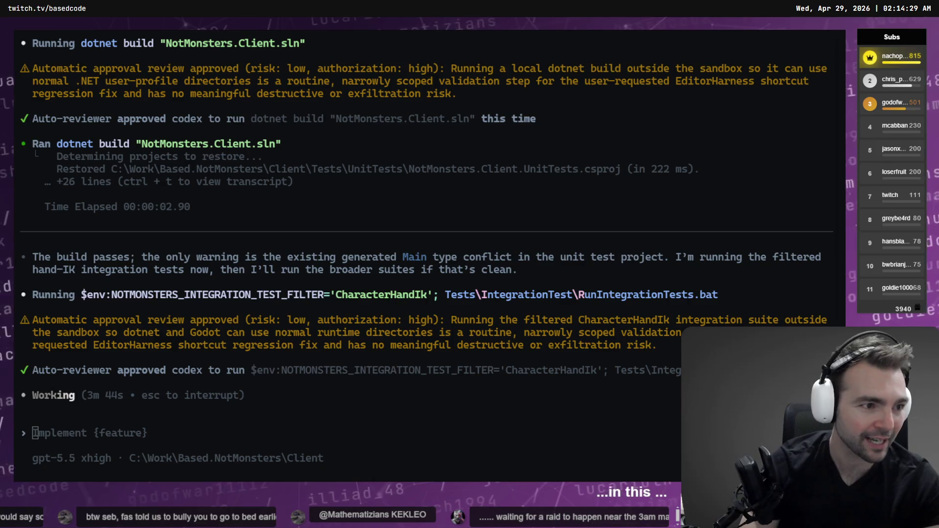
- Speed up the Shot5 clip slightly in the Inspector and play back that section
key("alt+Tab")
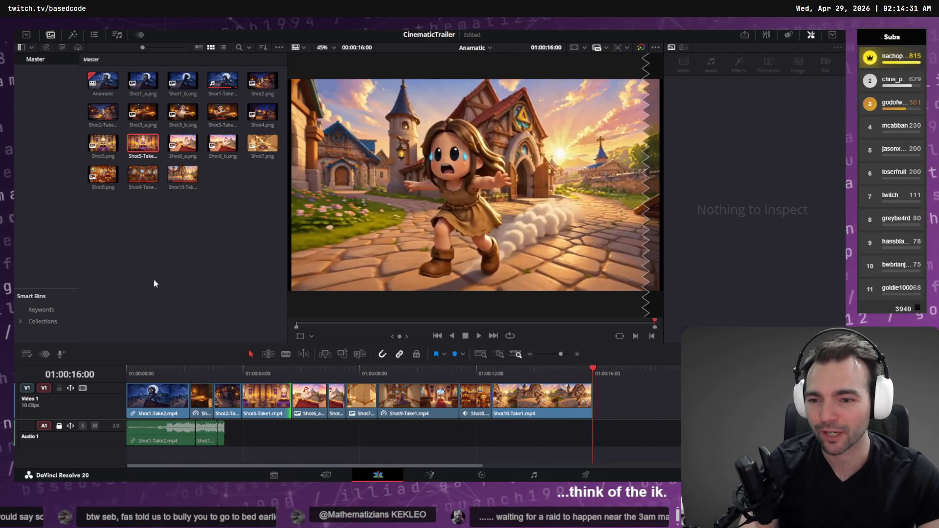
mouse_move(191, 368)
left_mouse_down()
mouse_move(333, 370)
mouse_move(275, 379)
left_mouse_up()
left_click(267, 398)
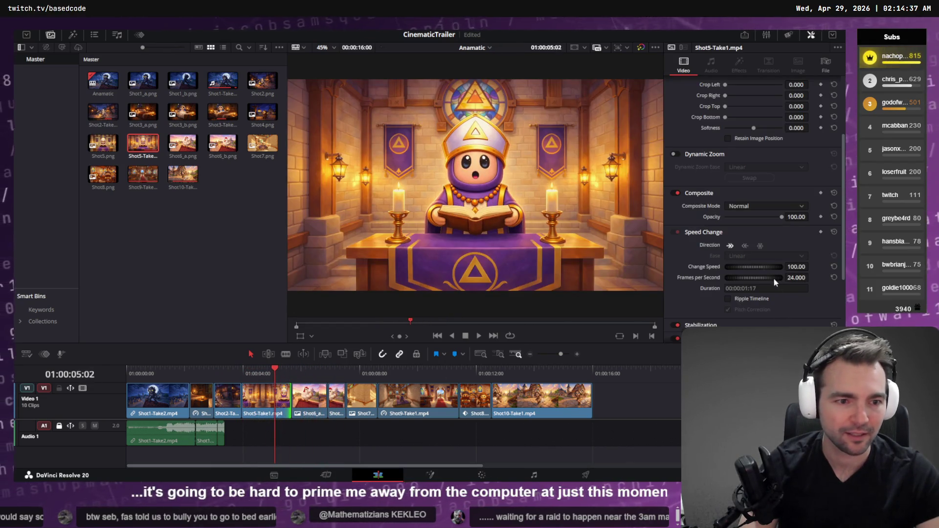
left_click_drag(763, 270, 754, 277)
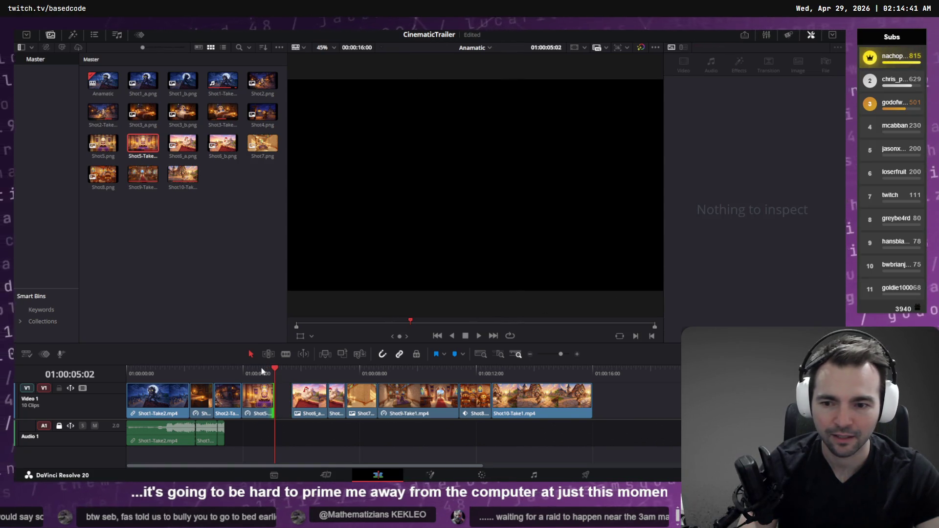
left_click(233, 369)
key("space")
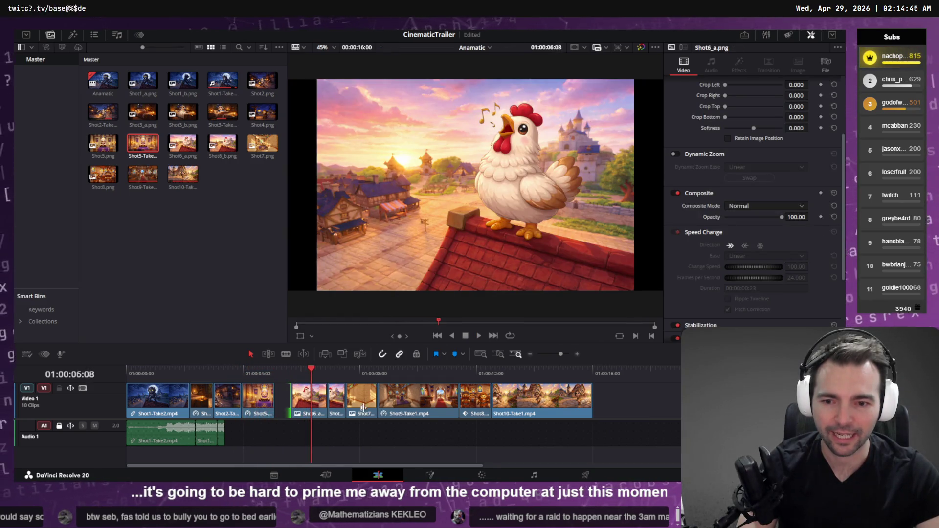
- Shift the later clips left to close the gap and replay the opening shots
left_click(312, 408, "shift")
left_click_drag(312, 408, 295, 411)
left_click_drag(290, 374, 185, 368)
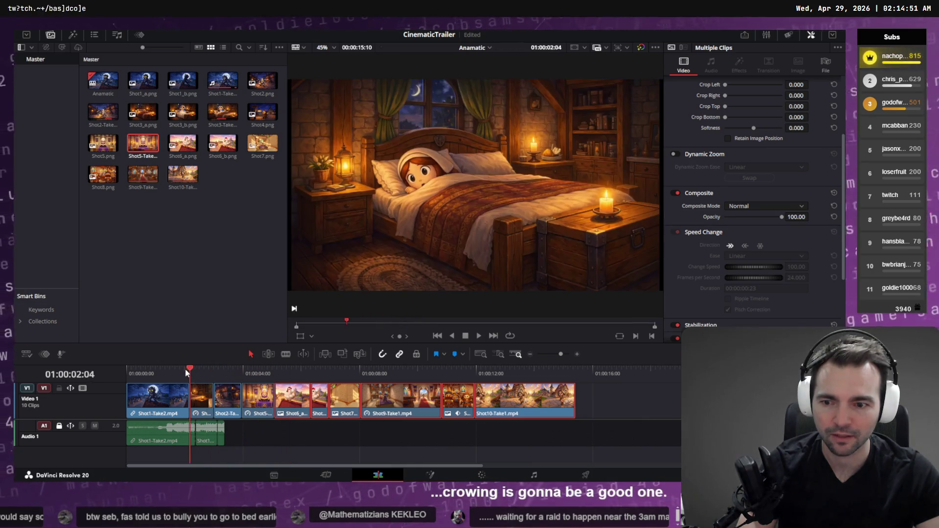
key("space")
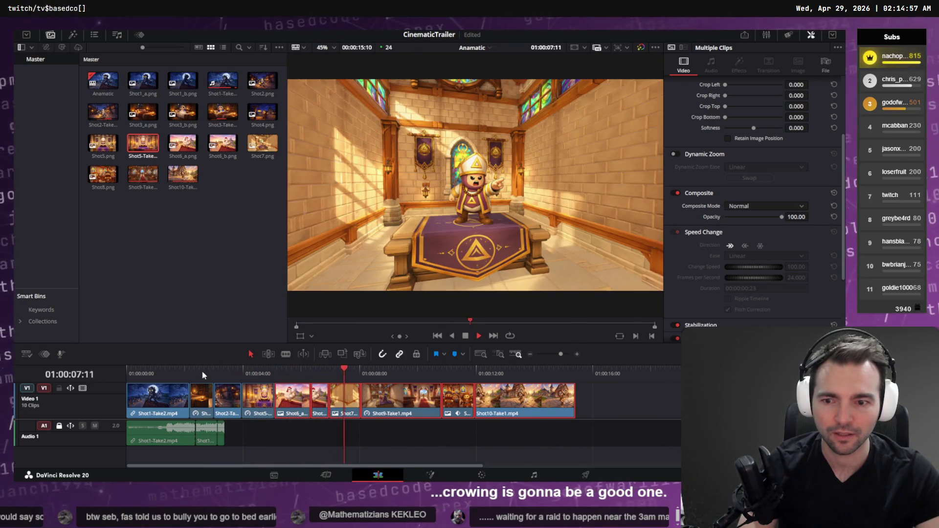
left_click(210, 387)
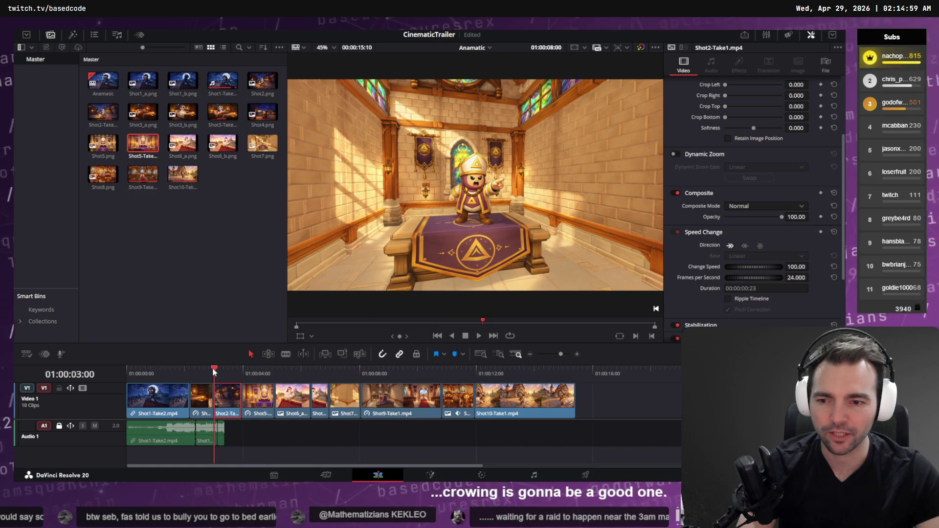
mouse_move(213, 372)
left_mouse_down()
mouse_move(166, 370)
mouse_move(250, 371)
mouse_move(192, 376)
mouse_move(247, 379)
left_mouse_up()
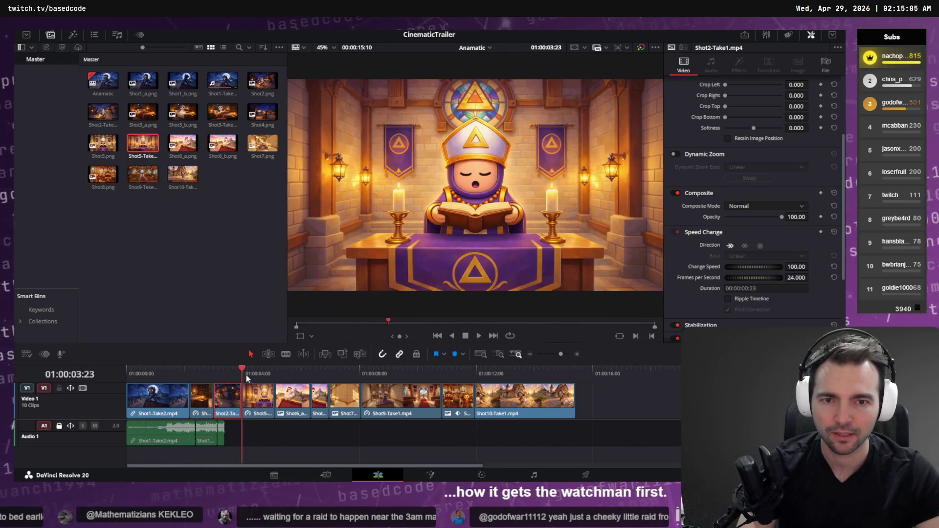
- Move Shot3 right after Shot2, slide Shot5–Shot10 left to follow it, and play the sequence
mouse_move(568, 428)
left_mouse_down()
mouse_move(259, 401)
mouse_move(280, 401)
left_mouse_up()
mouse_move(206, 402)
left_mouse_down()
mouse_move(325, 407)
mouse_move(200, 407)
left_mouse_up()
left_click_drag(327, 400, 229, 406)
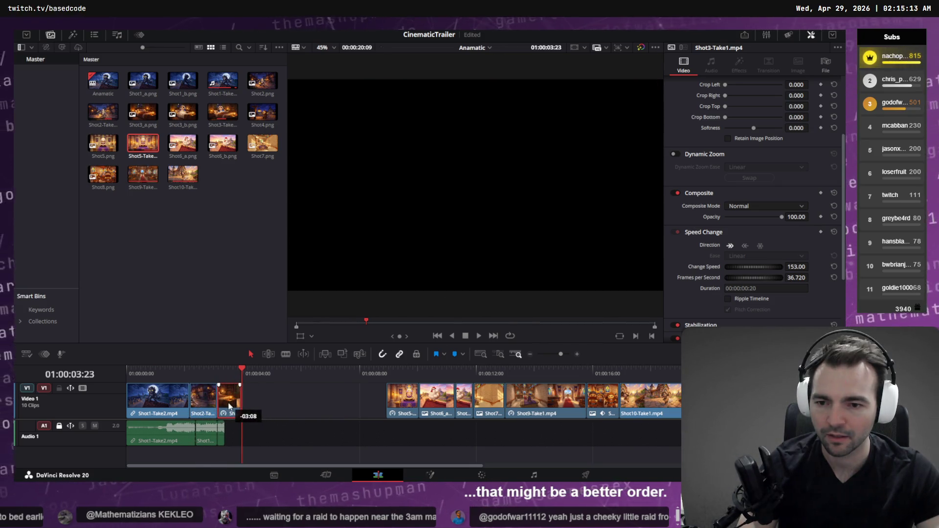
mouse_move(347, 386)
left_mouse_down()
mouse_move(353, 411)
mouse_move(681, 411)
left_mouse_up()
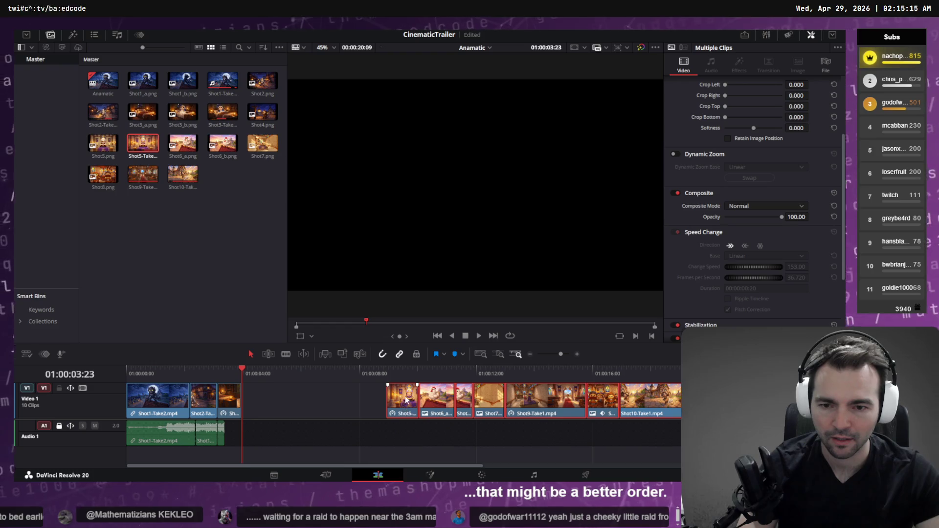
left_click_drag(402, 401, 259, 400)
left_click(195, 374)
key("space")
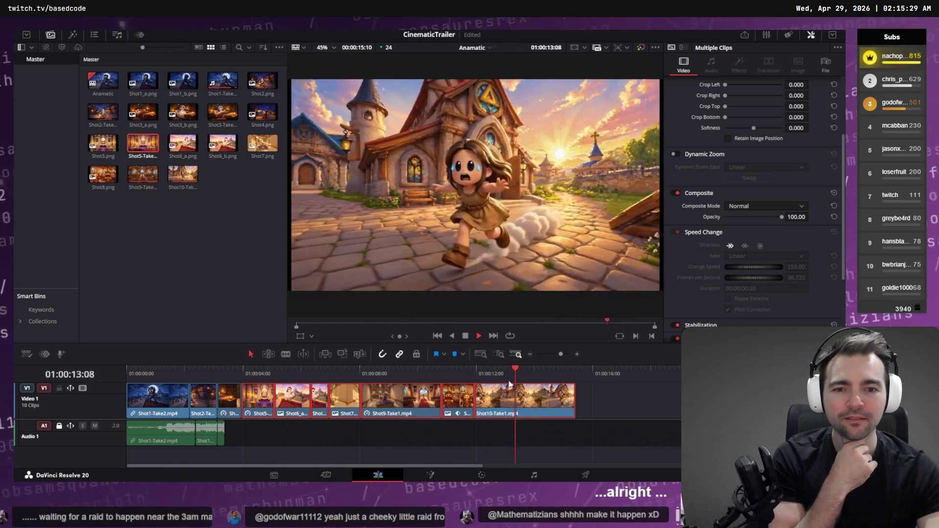
- Replay the final Shot10 clip and open it in the source viewer
left_click(448, 375)
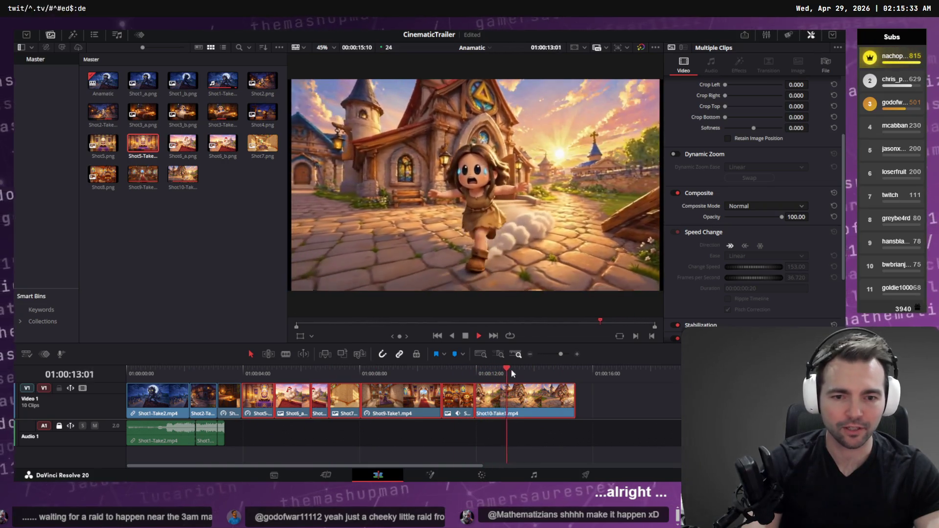
key("k")
key("j")
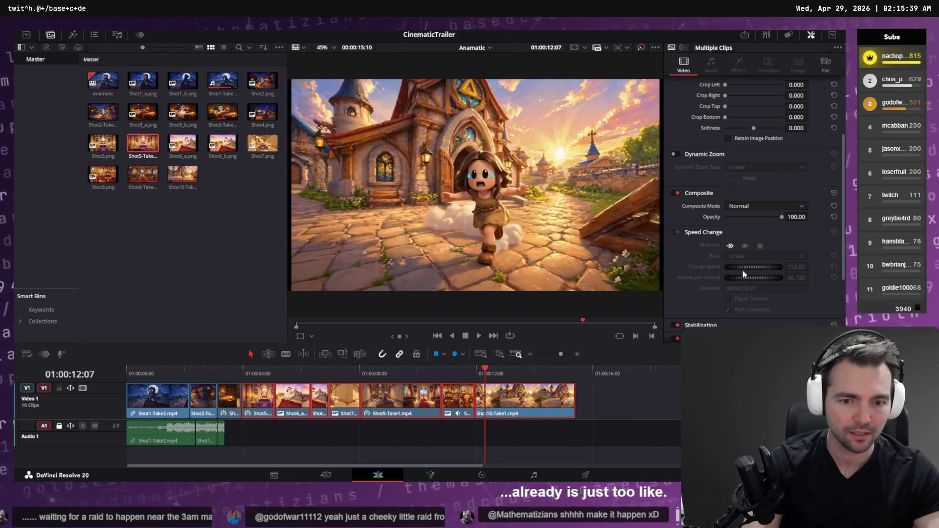
key("f")
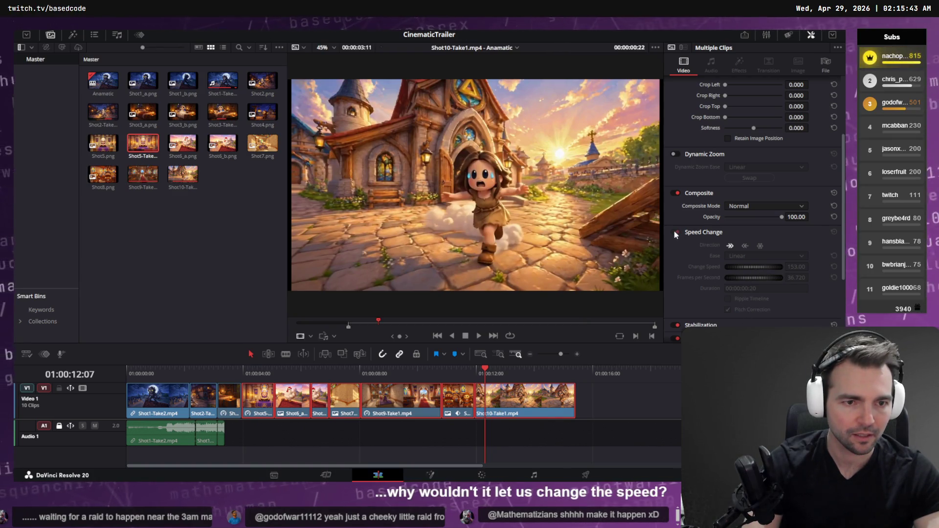
- Try different Change Speed values on Shot10, undoing back to normal speed between attempts
left_click(527, 393)
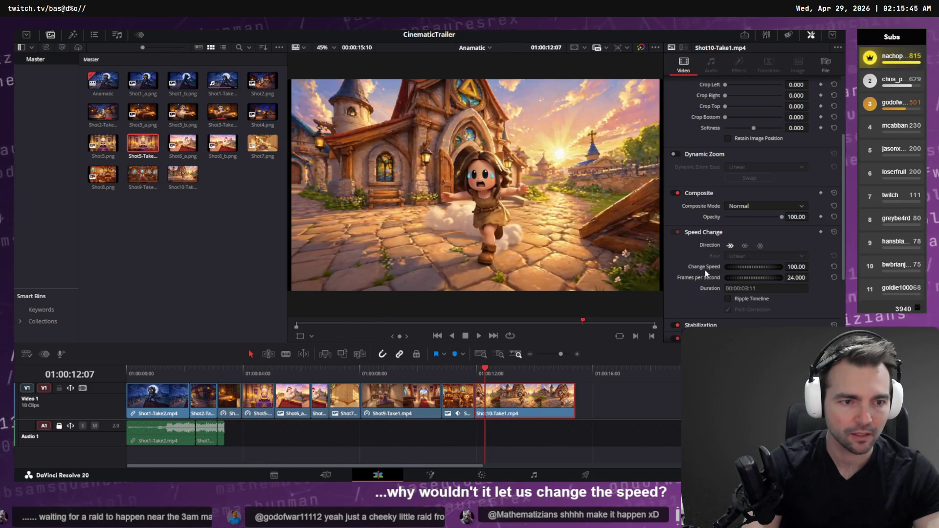
left_click_drag(809, 268, 832, 268)
key("f")
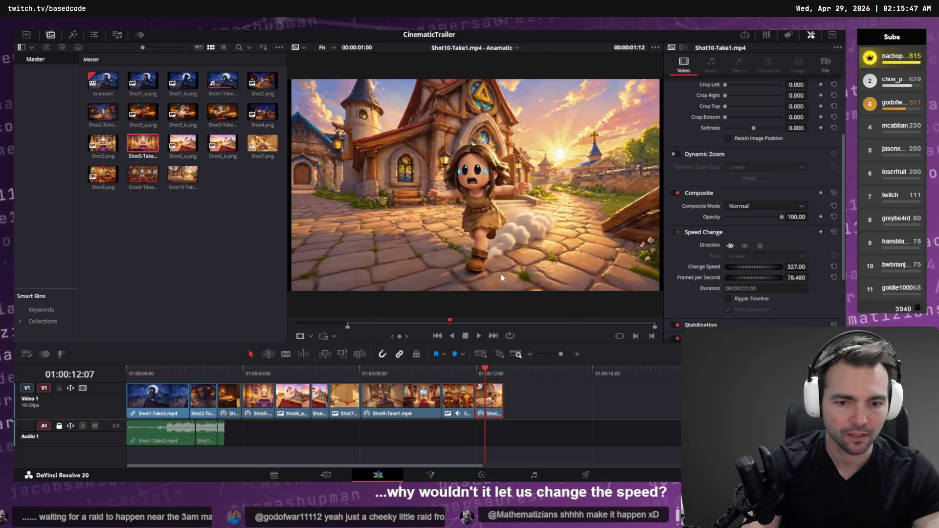
mouse_move(753, 266)
left_mouse_down()
mouse_move(720, 269)
mouse_move(739, 279)
mouse_move(764, 271)
left_mouse_up()
key("ctrl+z")
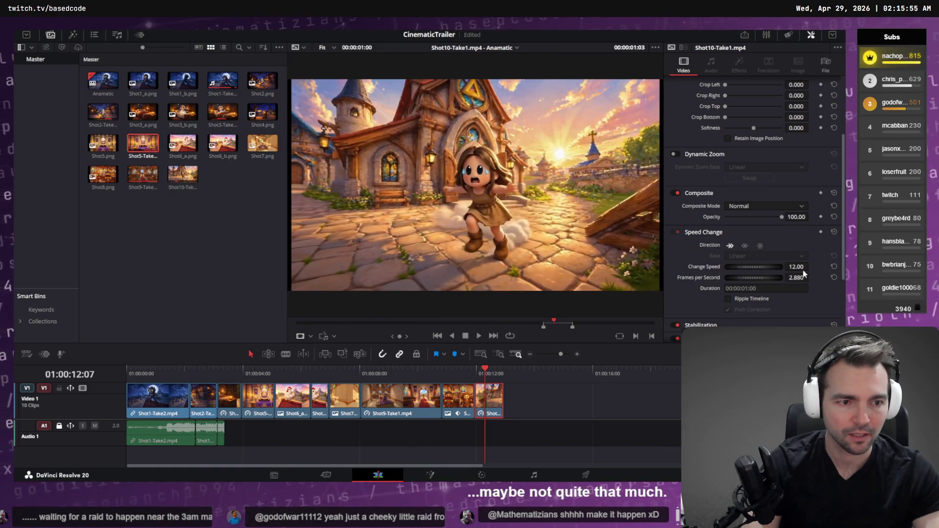
key("ctrl+z")
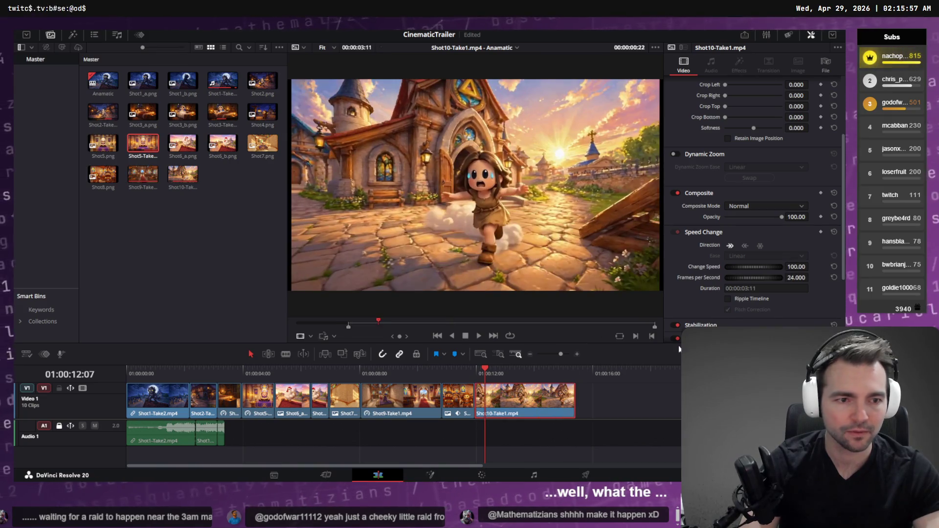
left_click_drag(759, 266, 745, 269)
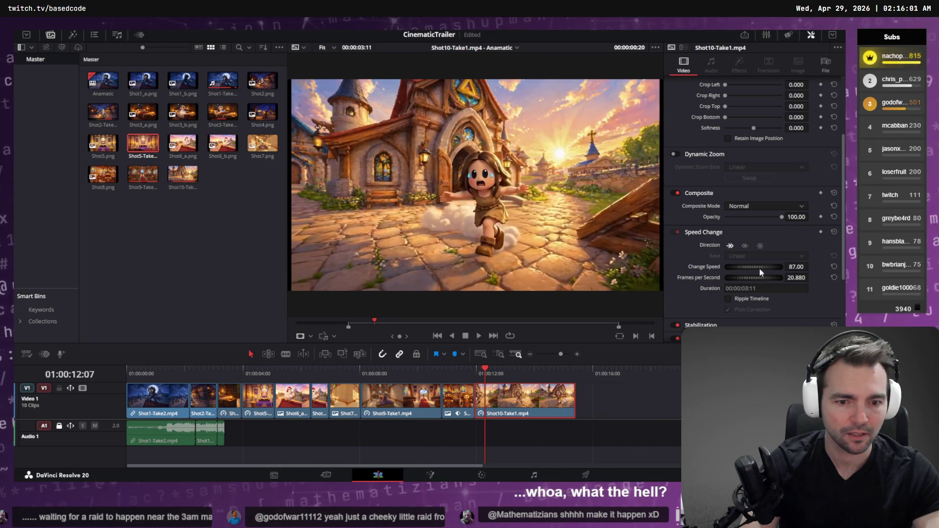
mouse_move(759, 266)
left_mouse_down()
mouse_move(738, 271)
mouse_move(782, 268)
left_mouse_up()
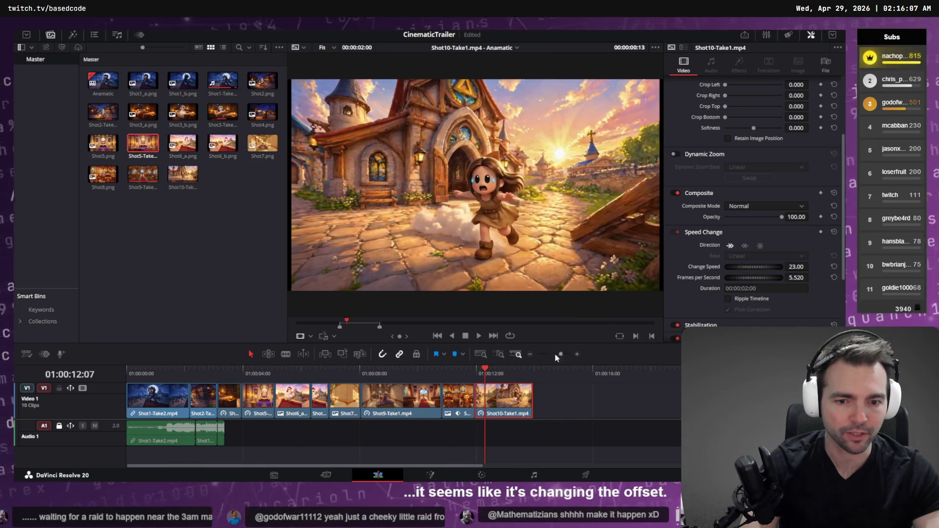
mouse_move(484, 372)
left_mouse_down()
mouse_move(471, 372)
mouse_move(481, 371)
left_mouse_up()
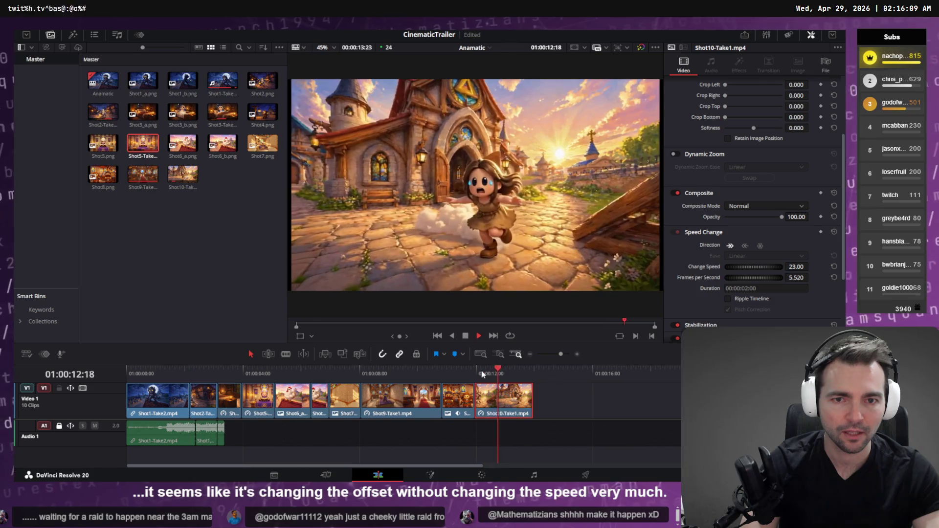
- Set the Shot10 clip to 127% speed and play the sped-up final shot
left_click(449, 371)
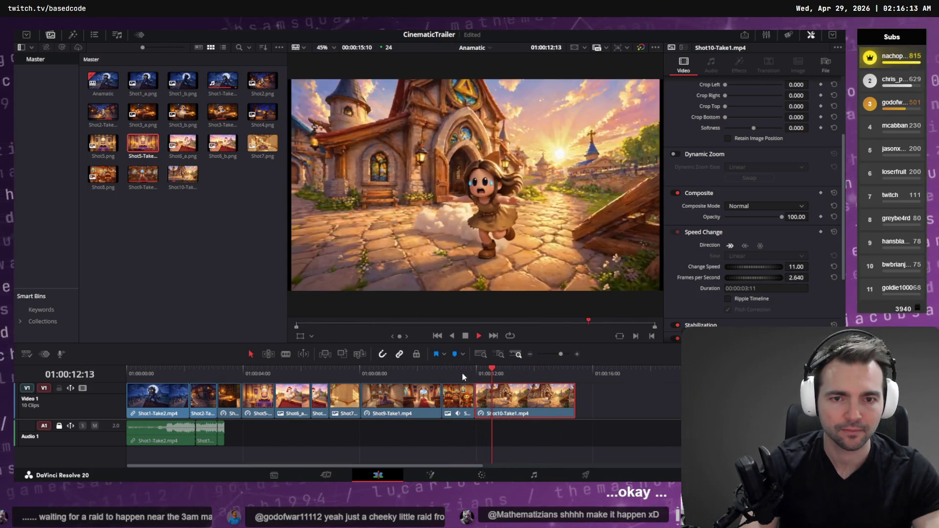
key("space")
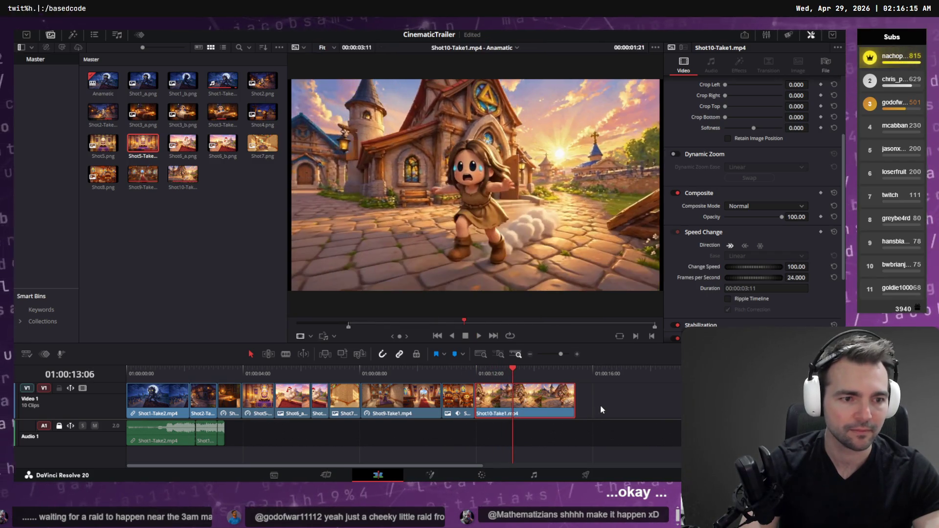
left_click(494, 372)
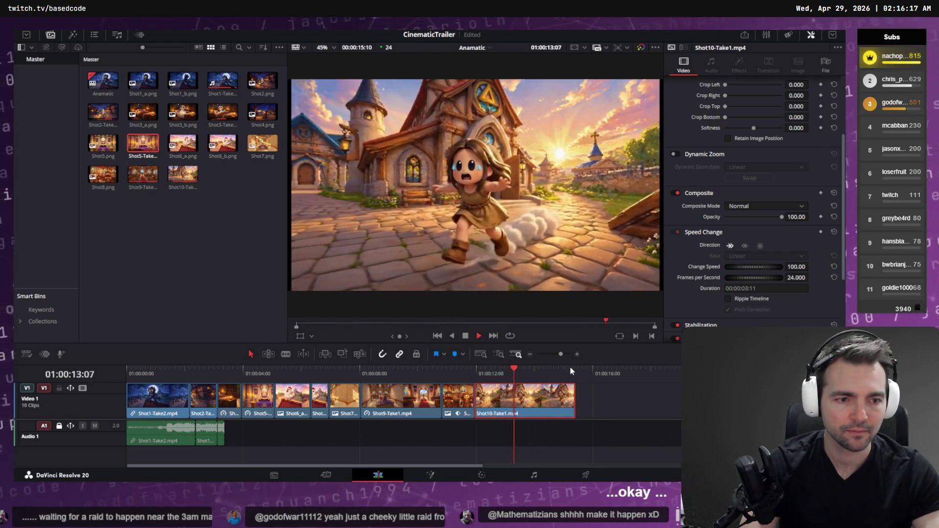
mouse_move(754, 270)
left_mouse_down()
mouse_move(779, 272)
mouse_move(767, 271)
left_mouse_up()
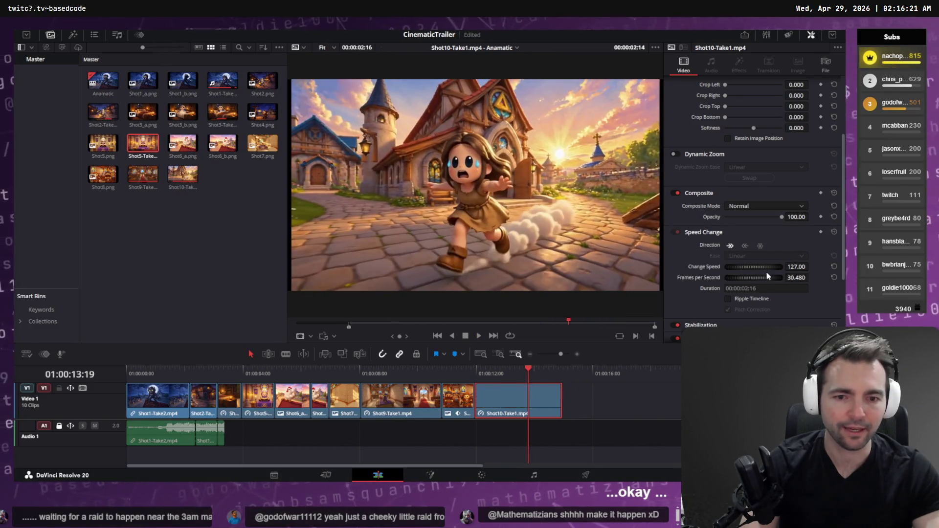
left_click(486, 372)
key("space")
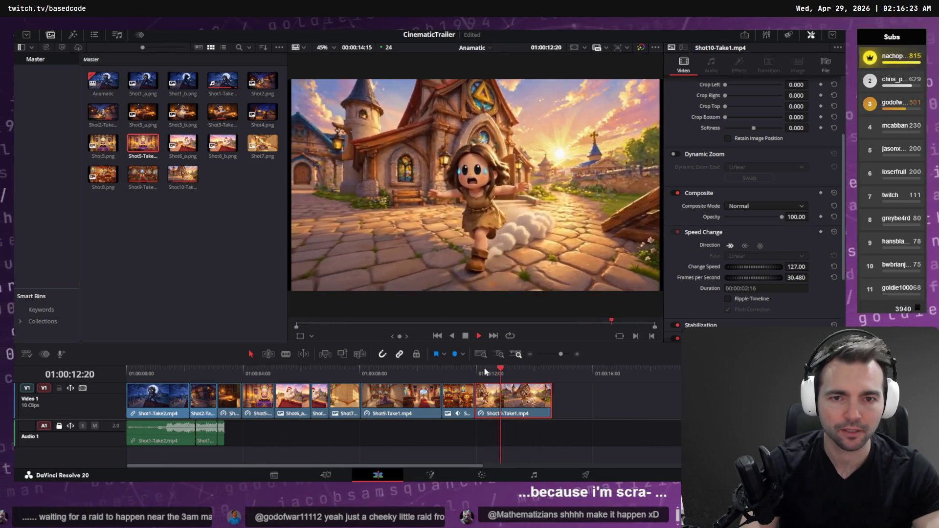
- Review the cut from the throne-room and bedroom shots, then move to the Higgsfield video page
left_click(345, 372)
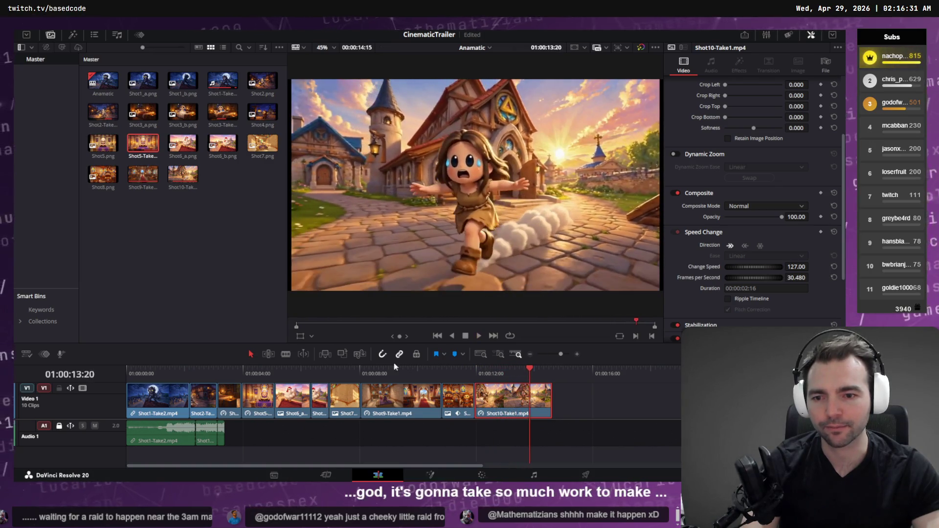
left_click_drag(245, 371, 218, 372)
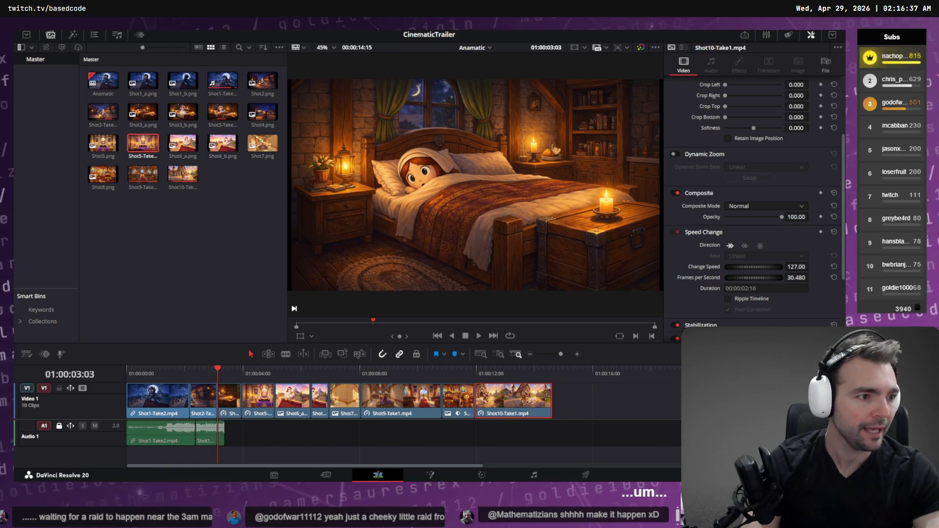
key("alt+Tab")
scroll(581, 254, "down", 5)
- Look at a generated image on the image page, then return to the video generation page
scroll(483, 269, "up", 5)
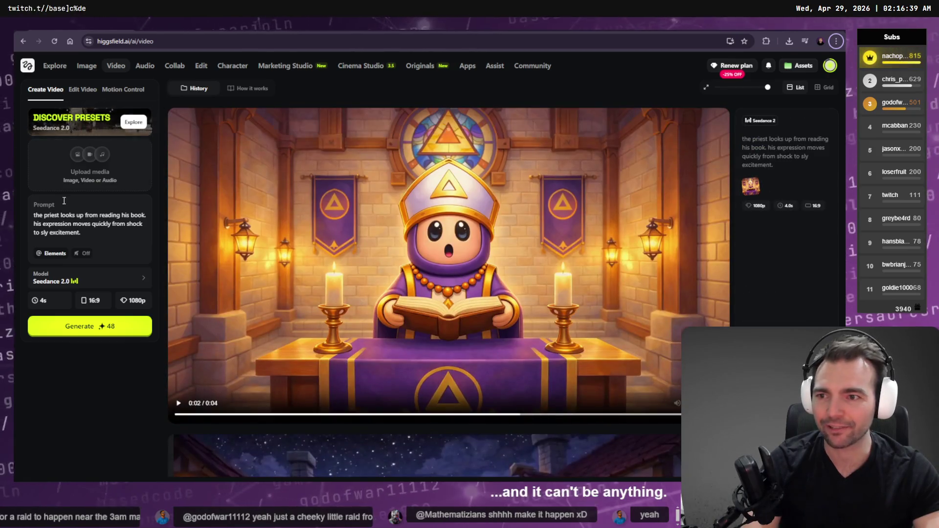
left_click(84, 156)
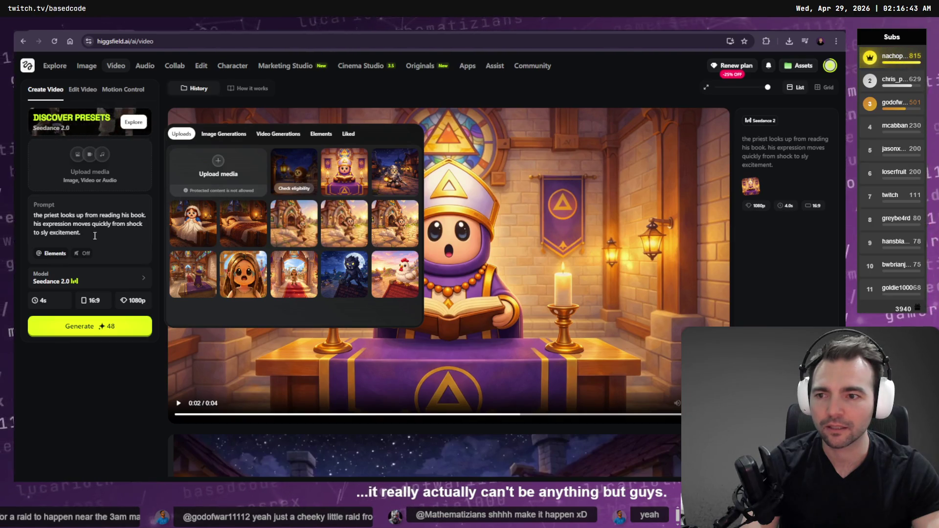
key("alt+Left")
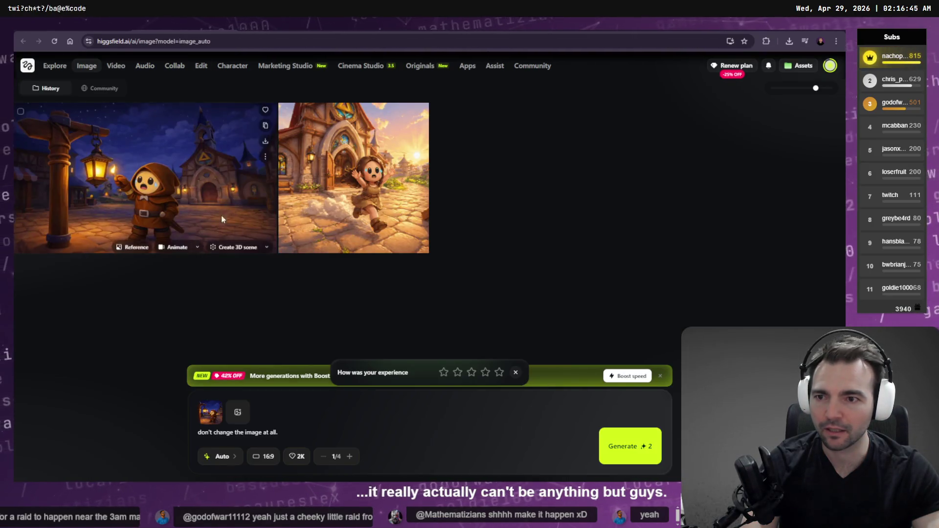
left_click(150, 157)
key("alt+Right")
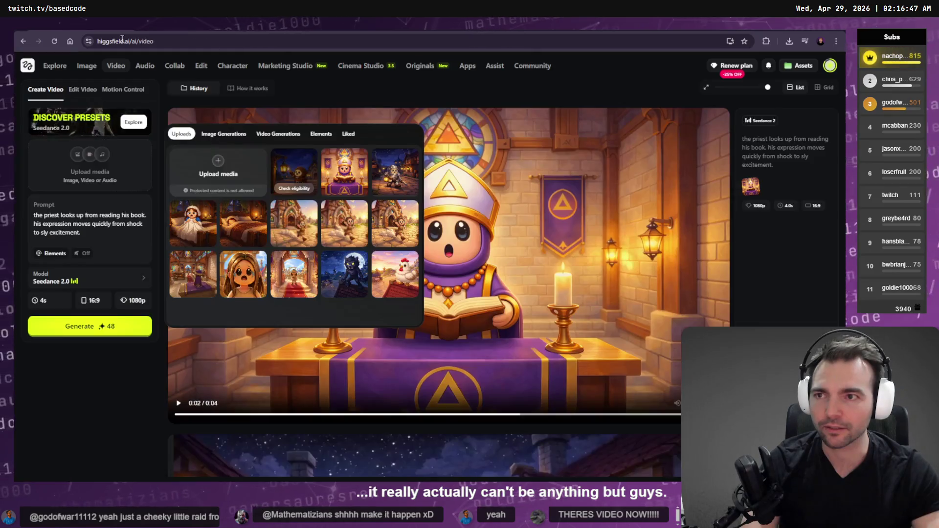
- Open the uploads library and start the eligibility check on the first uploaded image
mouse_move(145, 66)
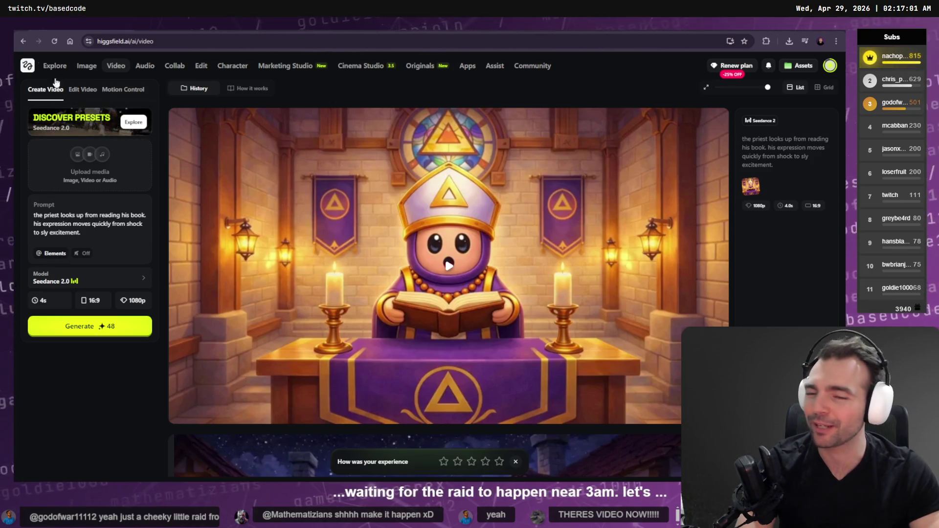
left_click(90, 157)
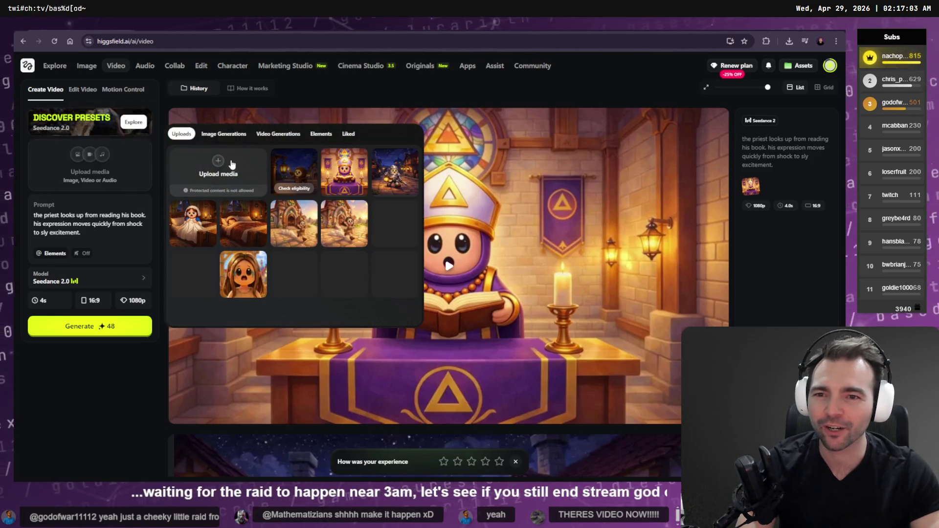
left_click(291, 189)
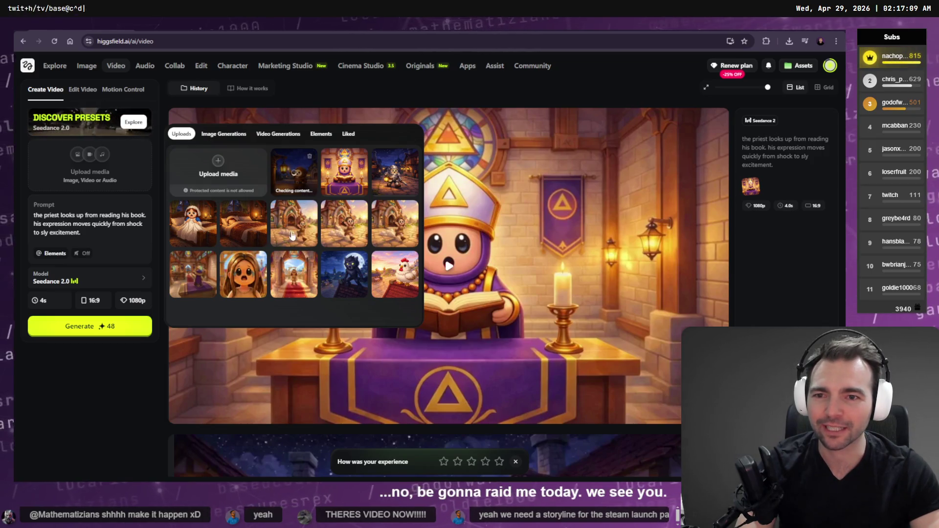
key("alt+Tab")
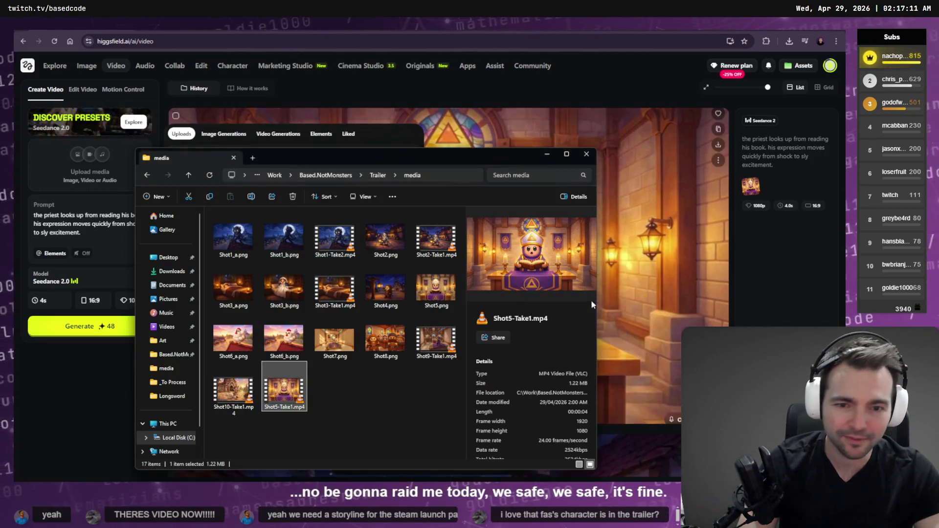
- Download the 'Fleeing the village at sunset' image from ChatGPT
left_click(233, 389)
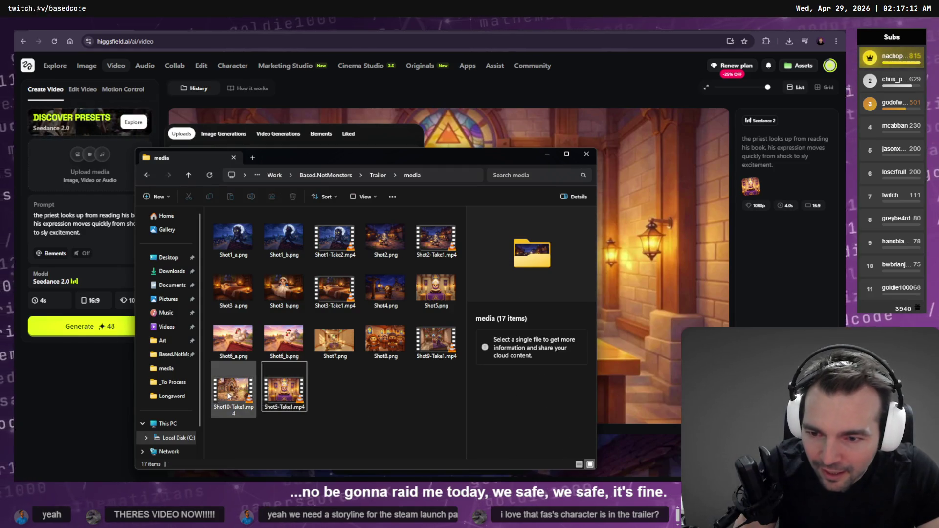
left_click(379, 420)
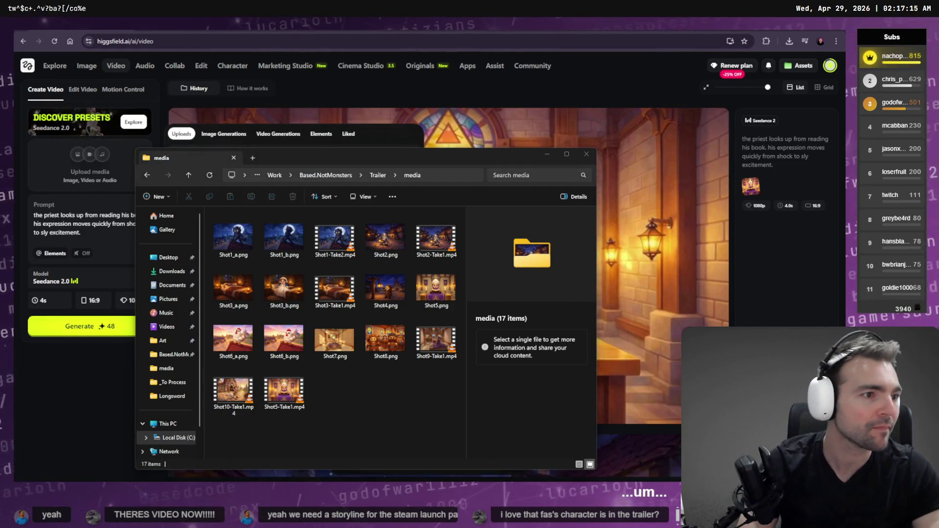
key("alt+Tab")
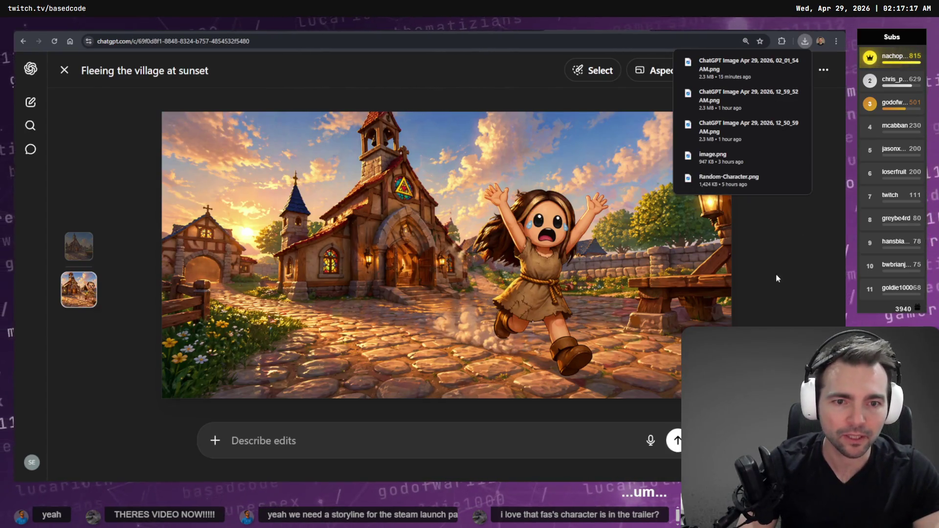
left_click(778, 279)
left_click(545, 277)
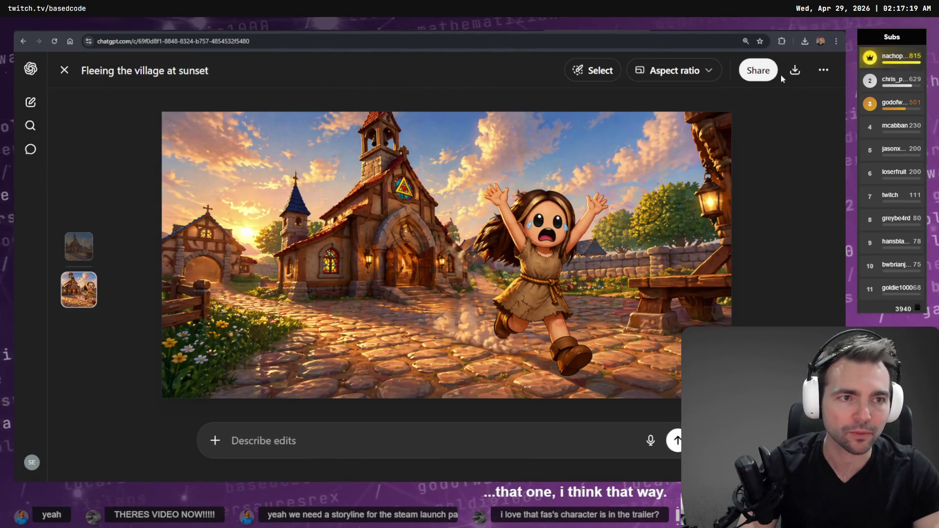
left_click(793, 72)
- Close the image view and open a second file browser window
left_click(781, 295)
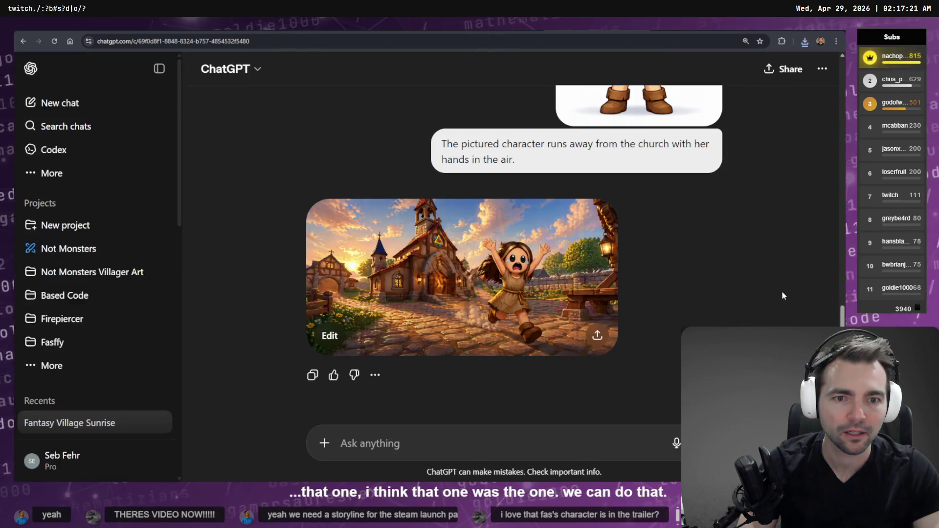
key("alt+Tab")
key("alt+Tab")
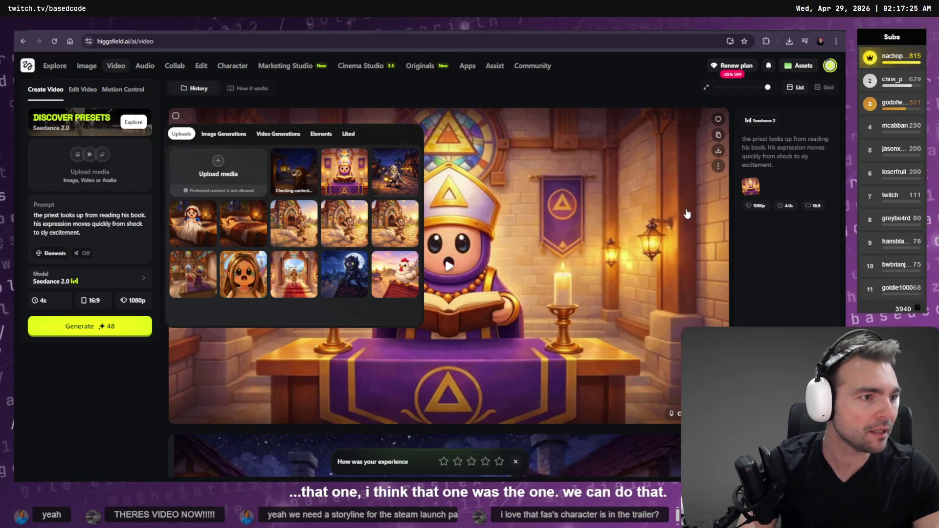
key("alt+Tab")
key("ctrl+n")
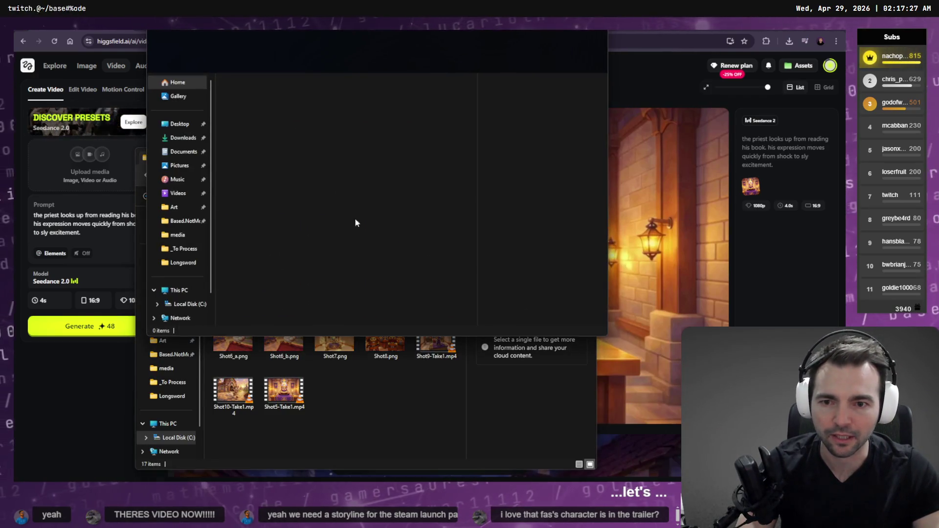
- Drag the newest downloaded ChatGPT image from Downloads onto the storyboard at Shot10
left_click(182, 138)
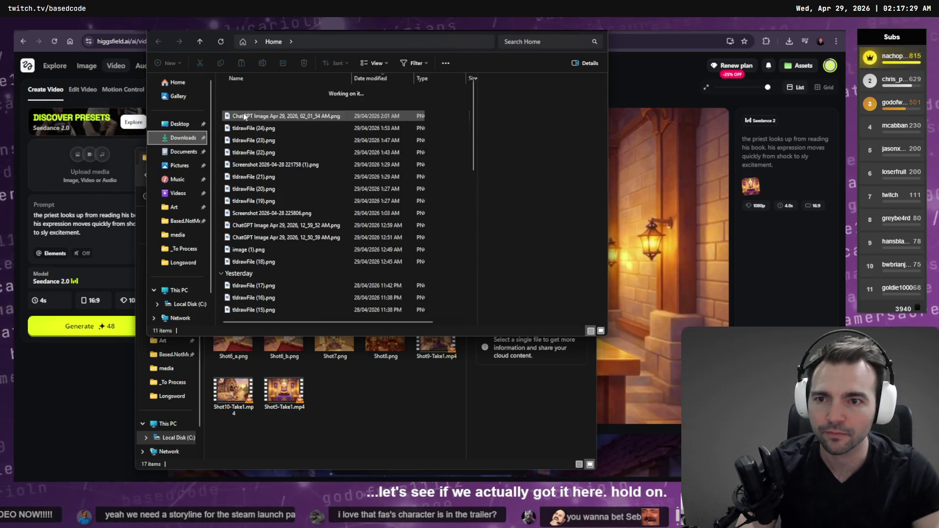
left_click(244, 116)
left_click(284, 118)
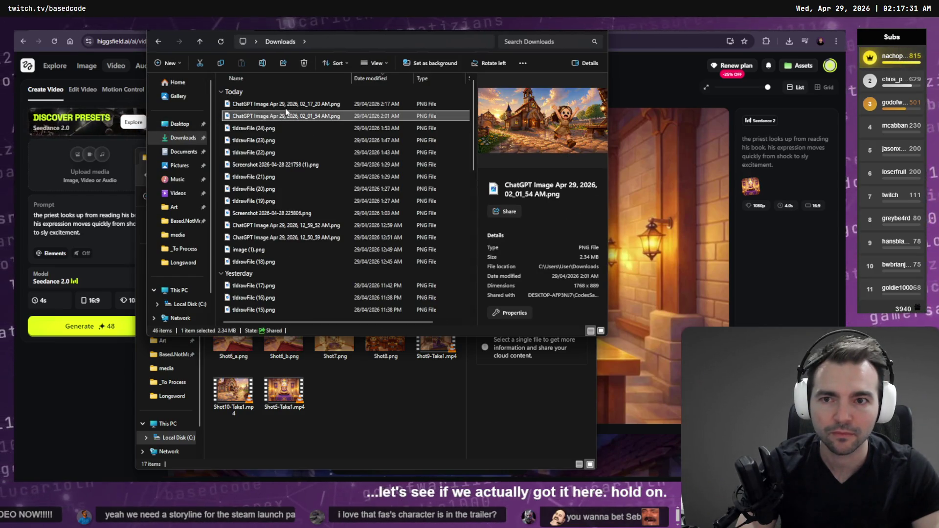
mouse_move(286, 104)
left_mouse_down()
mouse_move(378, 110)
mouse_move(441, 185)
mouse_move(494, 295)
mouse_move(505, 235)
mouse_move(521, 273)
mouse_move(538, 464)
mouse_move(576, 215)
mouse_move(552, 198)
mouse_move(541, 311)
left_mouse_up()
scroll(494, 296, "down", 5)
left_click(543, 189)
key("alt+Tab")
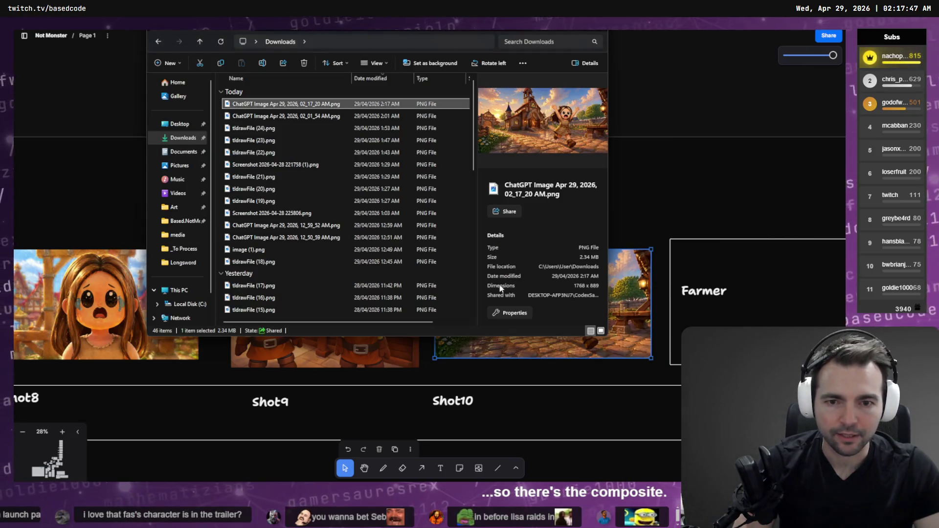
- Pan around the storyboard to review the new Shot10 image, then switch to ChatGPT
key("alt+Tab")
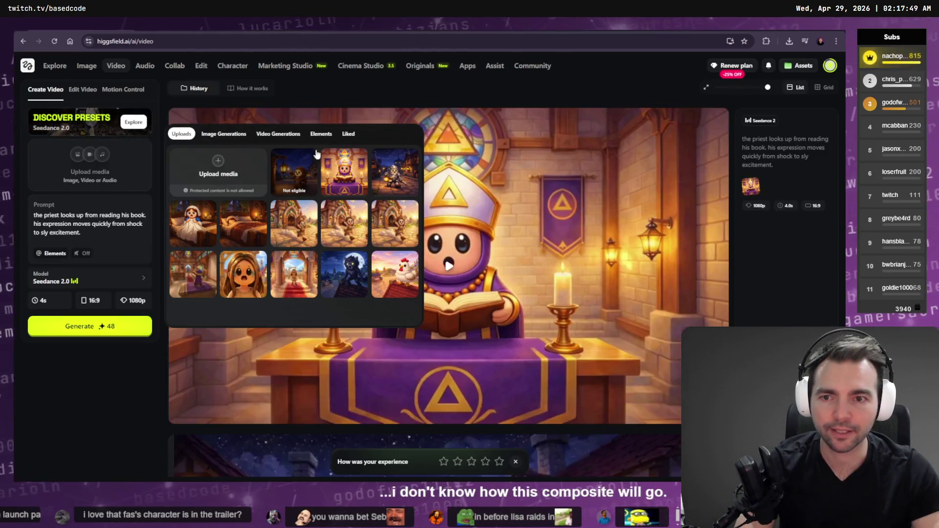
key("alt+Tab")
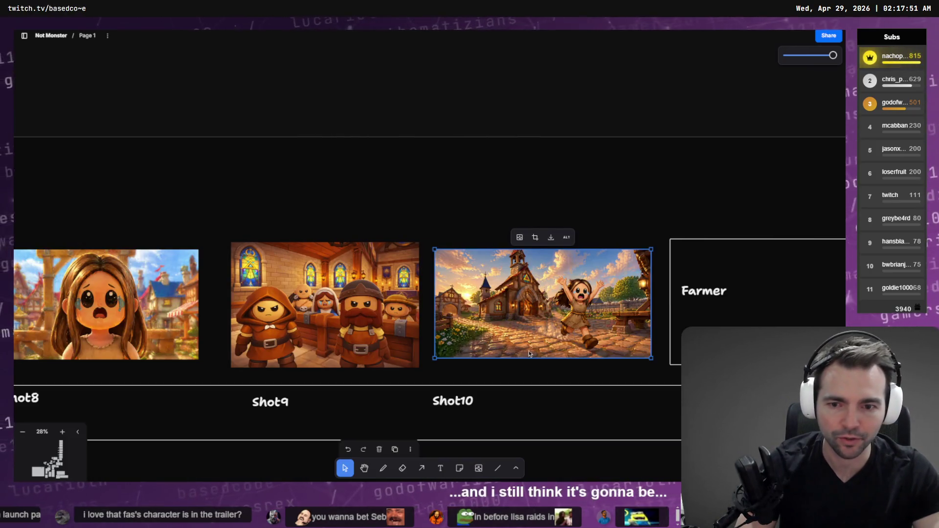
scroll(529, 353, "left", 10)
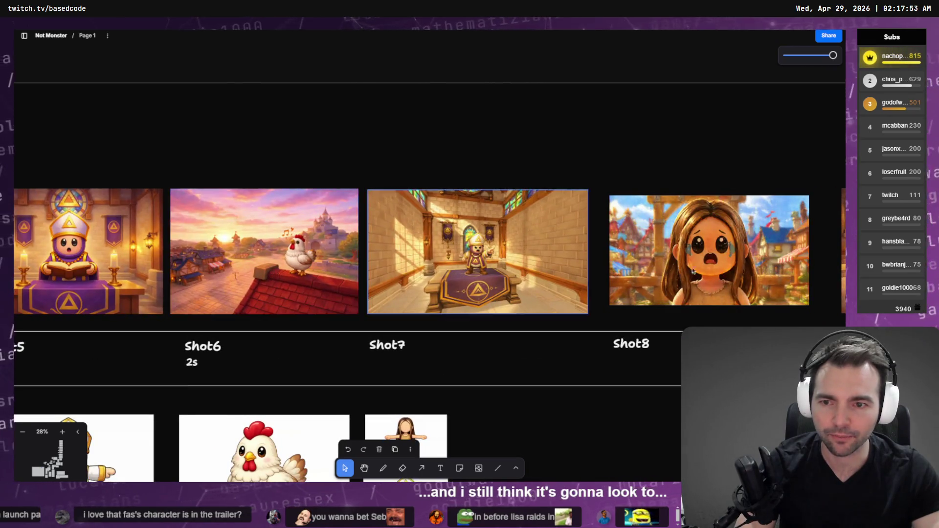
scroll(693, 271, "right", 5)
scroll(441, 303, "up", 5, "ctrl")
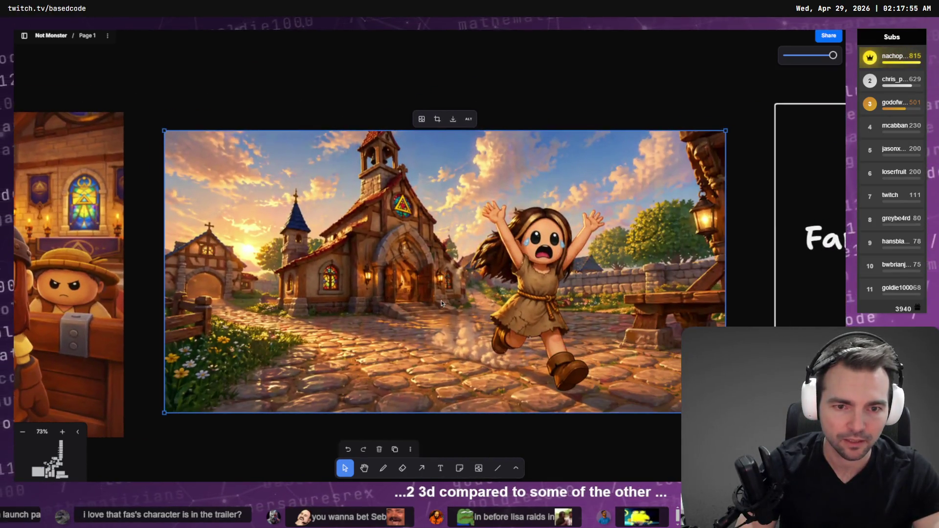
scroll(441, 300, "down", 5, "ctrl")
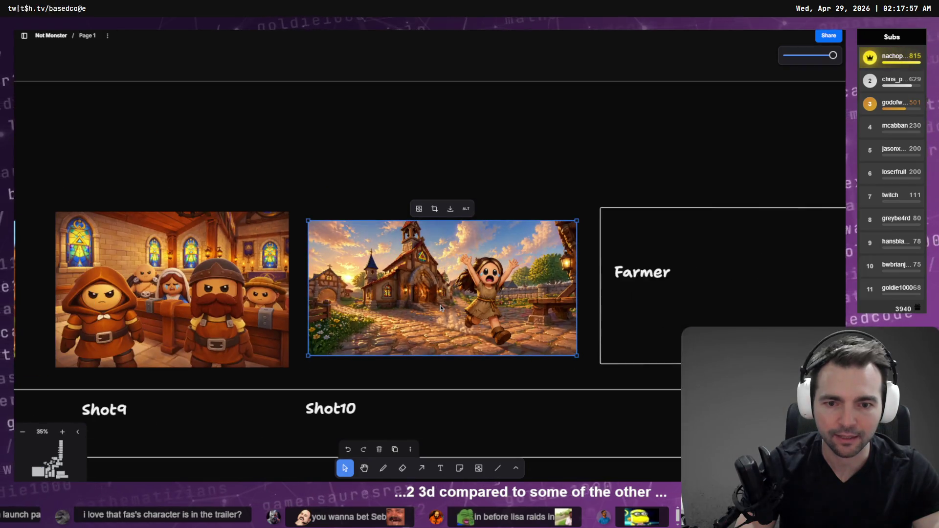
key("alt+Tab")
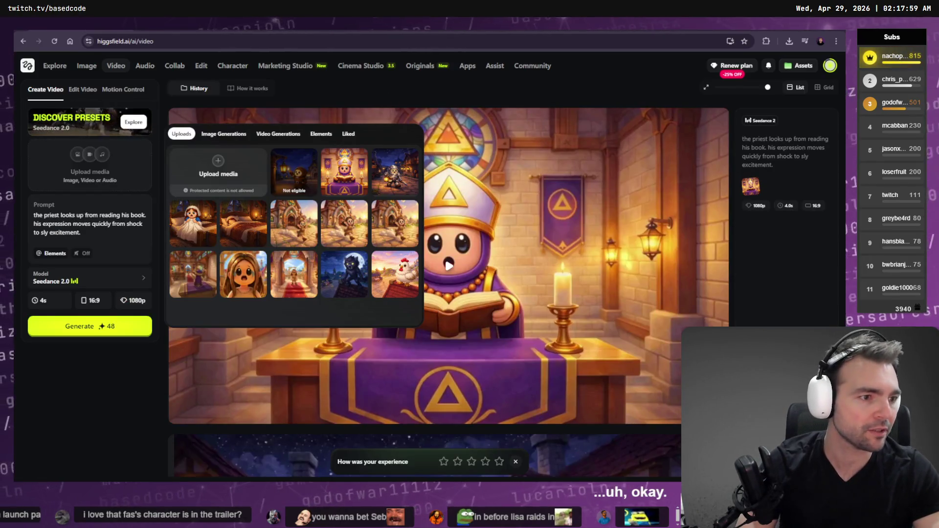
key("alt+Tab")
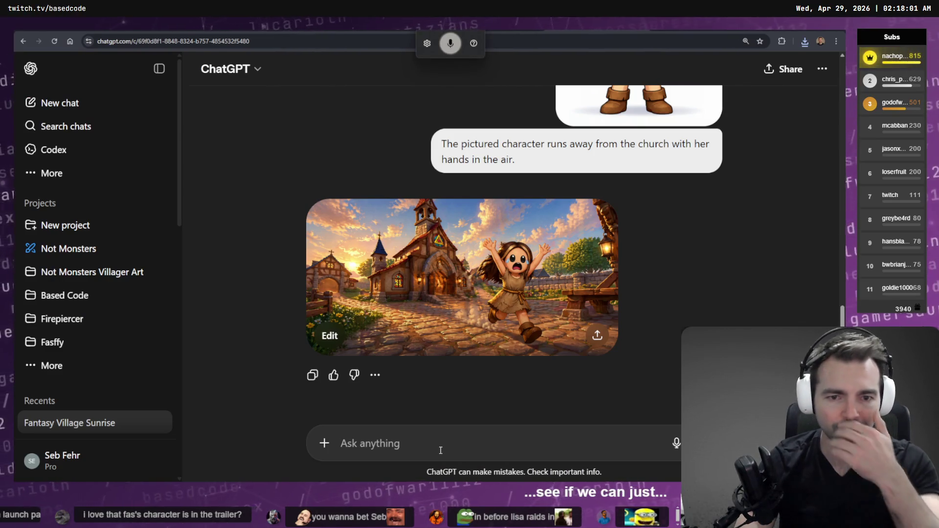
- Ask ChatGPT for a less 3D redo, quoting the storyboard's style description
type("this still looks a little bit too three D")
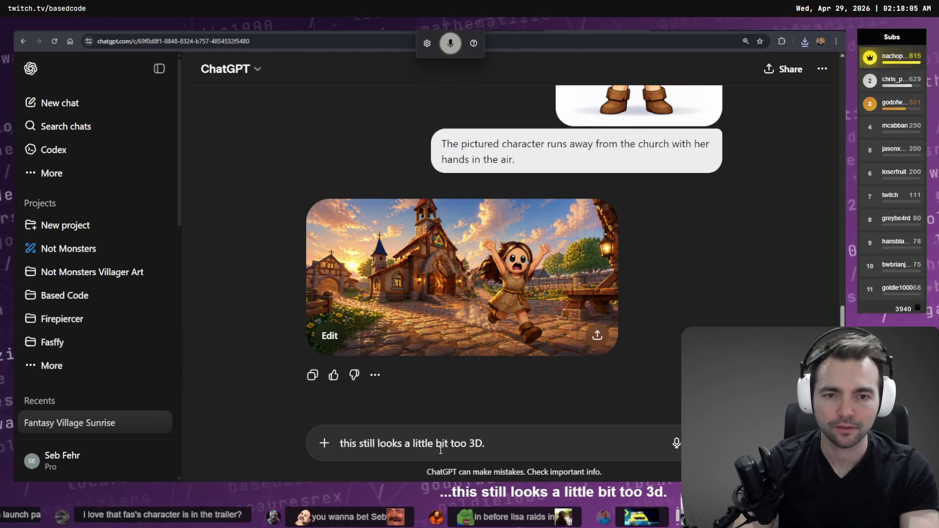
type(" the style should be")
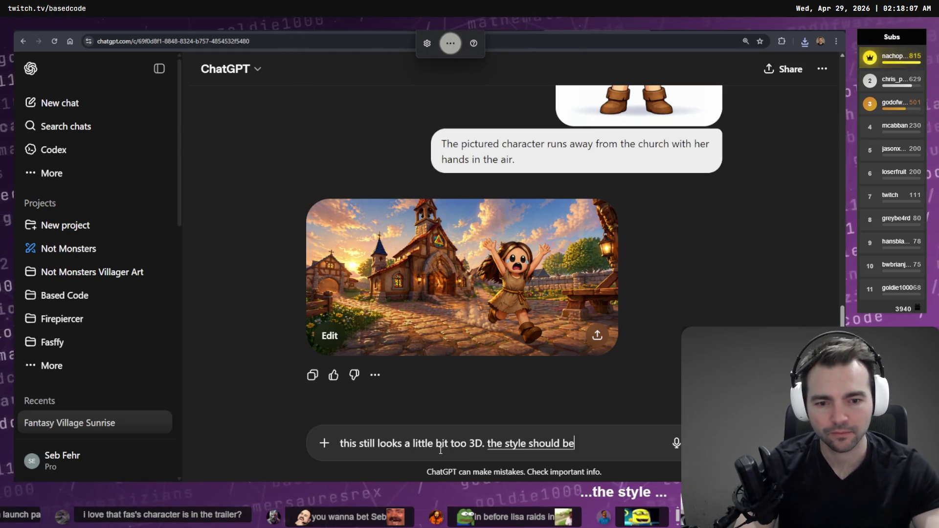
key("alt+Tab")
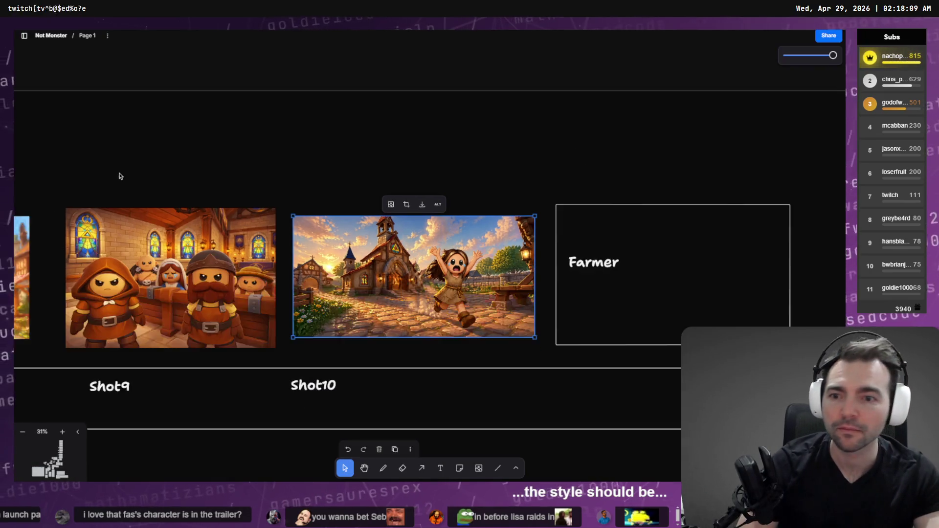
scroll(300, 300, "down", 3)
scroll(299, 301, "up", 5)
left_click(266, 241)
double_click(266, 241)
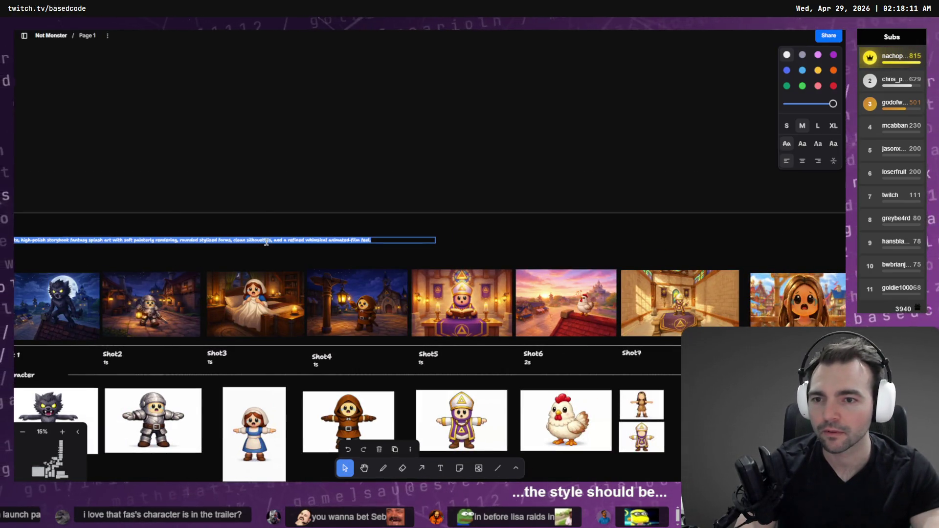
key("alt+Tab")
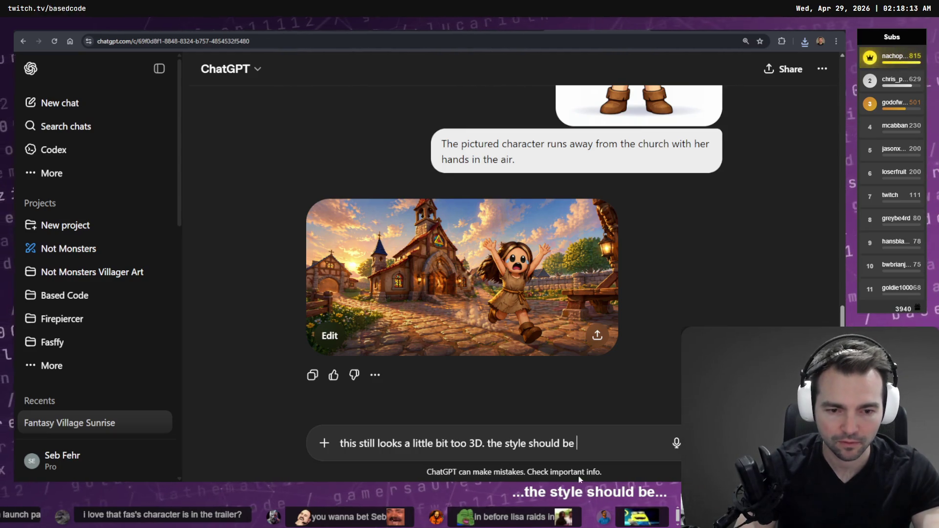
type("\"")
key("ctrl+v")
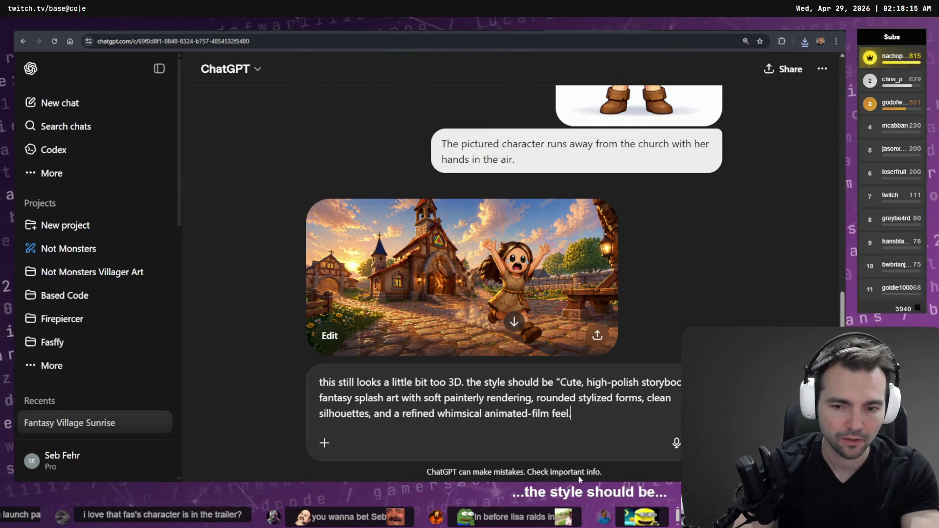
type("\"")
key("Return")
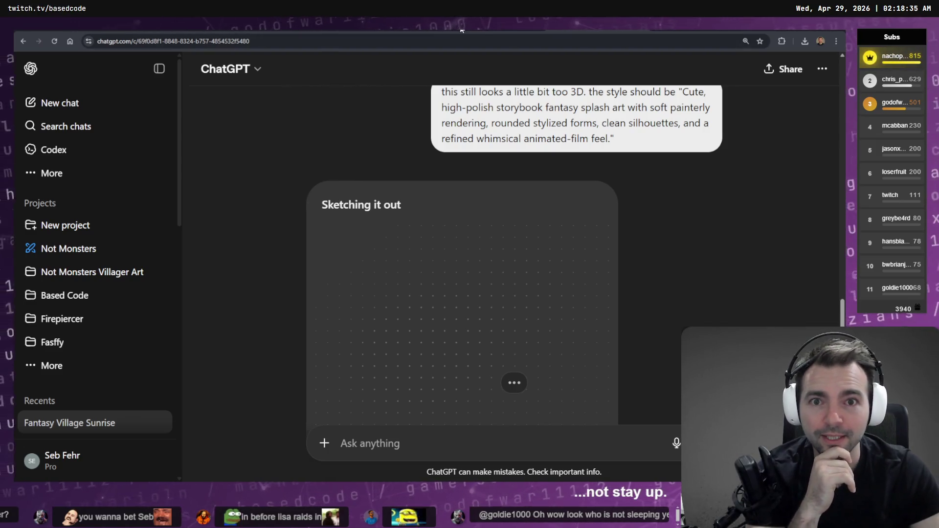
- Glance at the basedstreamtools and Photopea tabs, then return to ChatGPT
key("ctrl+Tab")
scroll(529, 283, "up", 10)
key("ctrl+Tab")
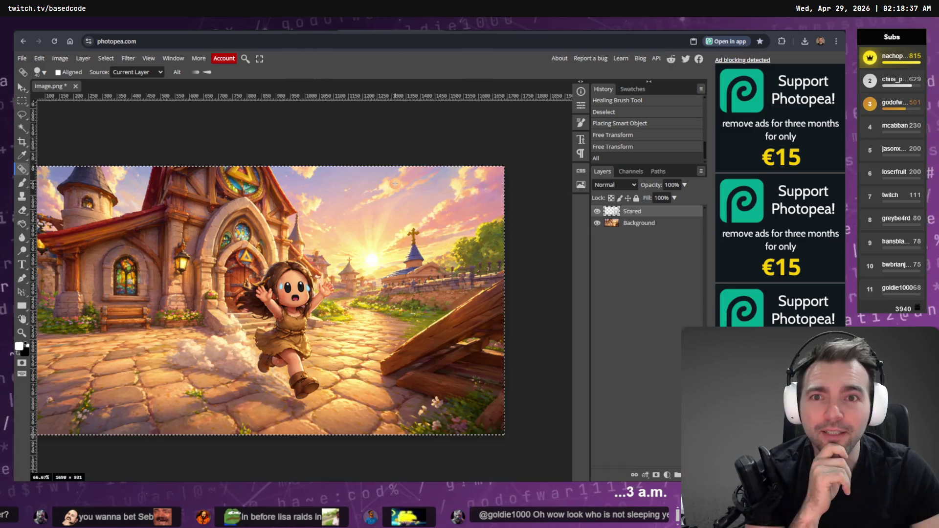
scroll(244, 295, "down", 2)
scroll(244, 295, "up", 5)
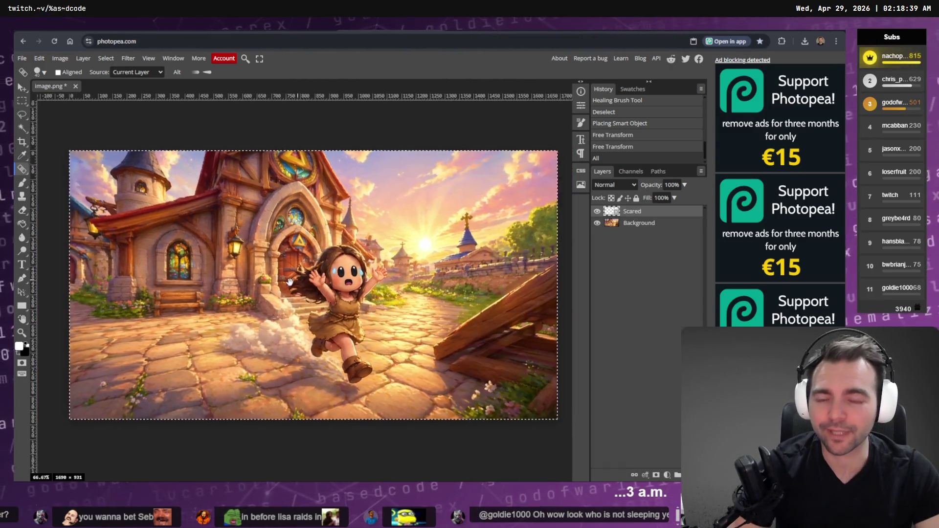
key("ctrl+Tab")
key("ctrl+Tab")
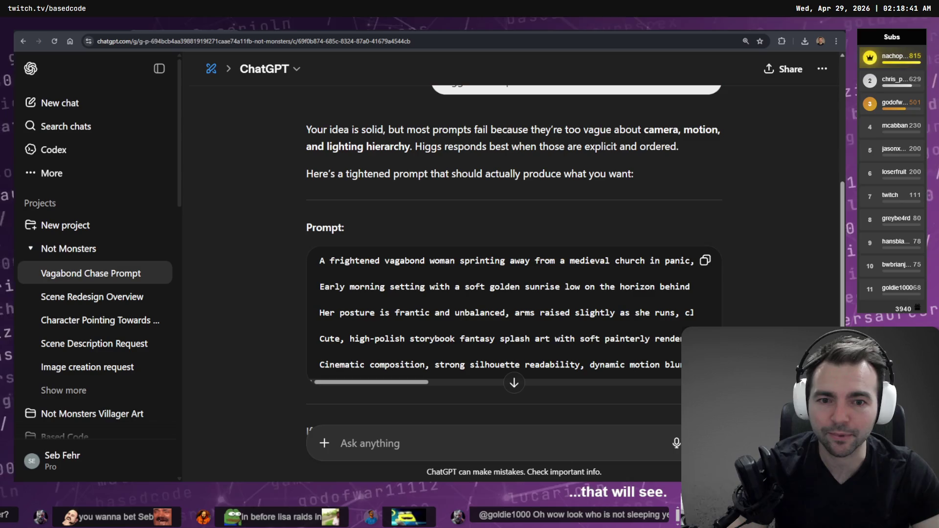
- Open the finished storybook-style village image full-screen in the image editor
key("ctrl+shift+Tab")
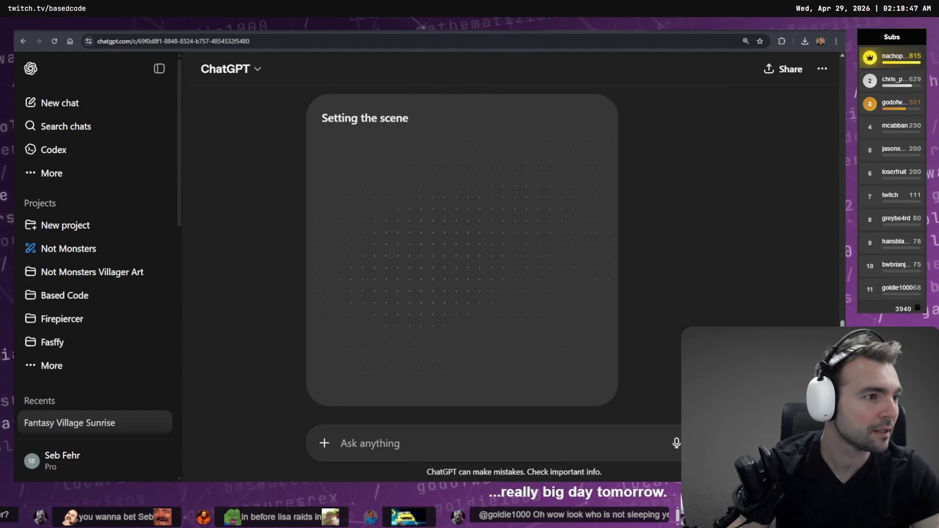
key("alt+Tab")
key("alt+Tab")
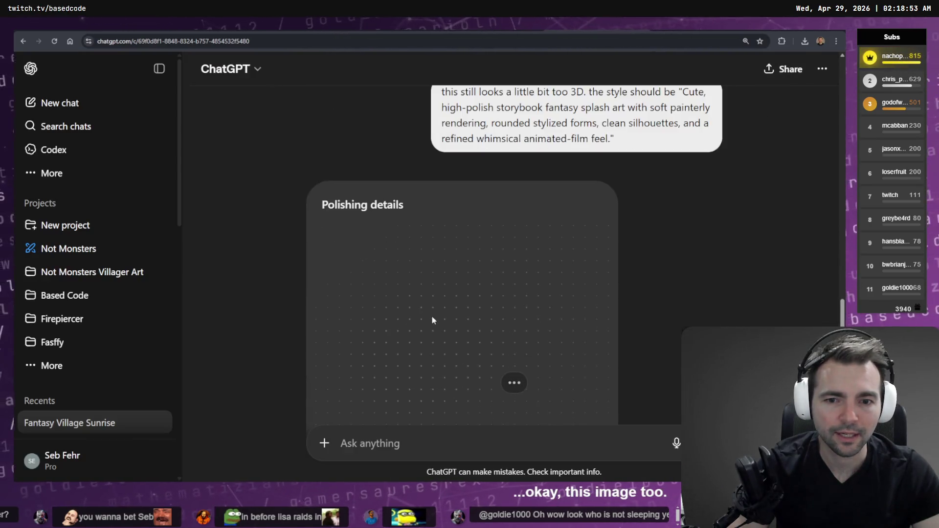
left_click(515, 248)
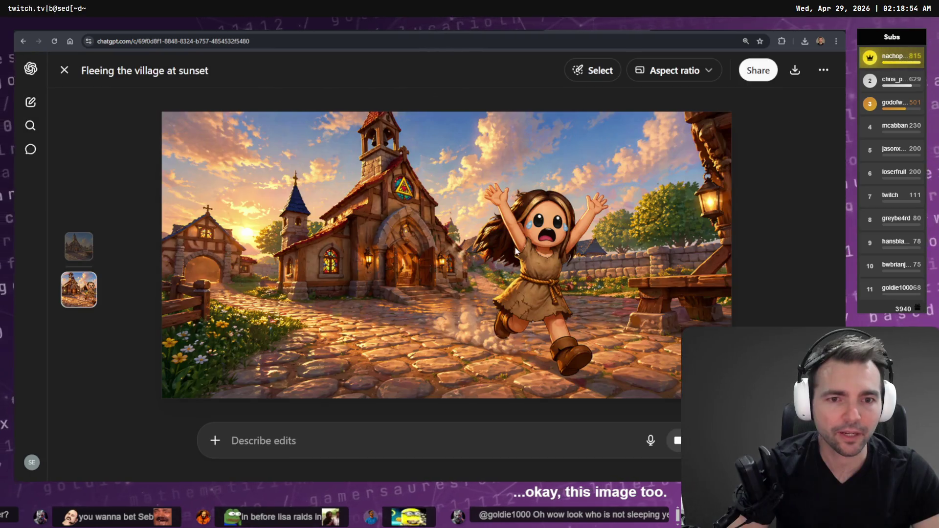
- Choose the Widescreen 16:9 aspect ratio and compare the new image with the previous version
left_click(705, 74)
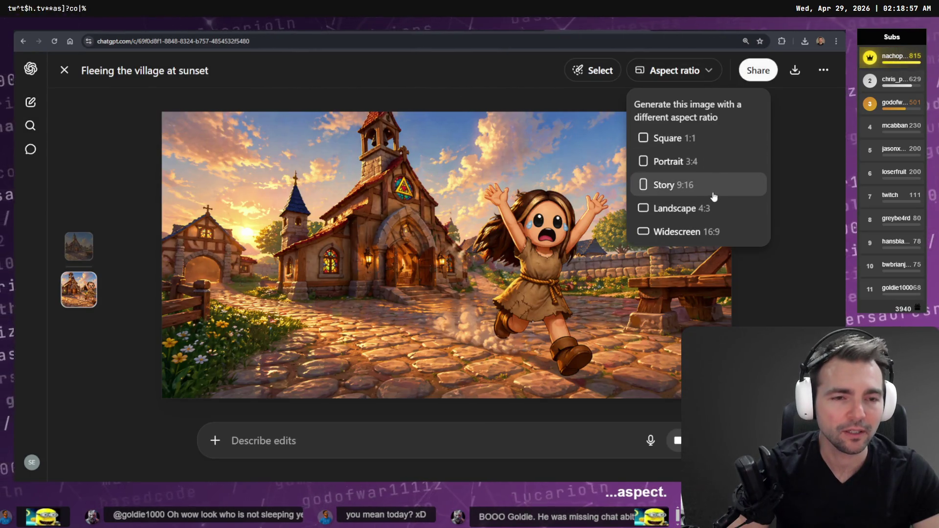
left_click(715, 241)
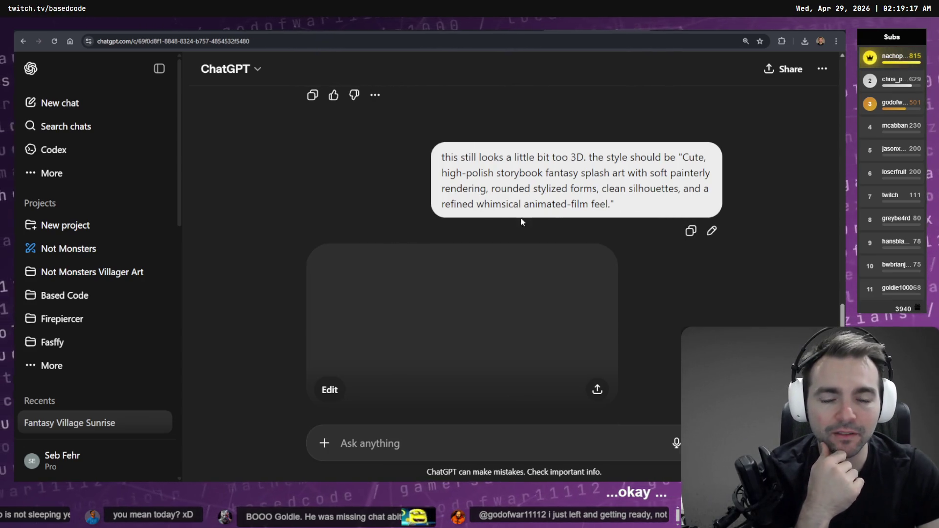
left_click(554, 298)
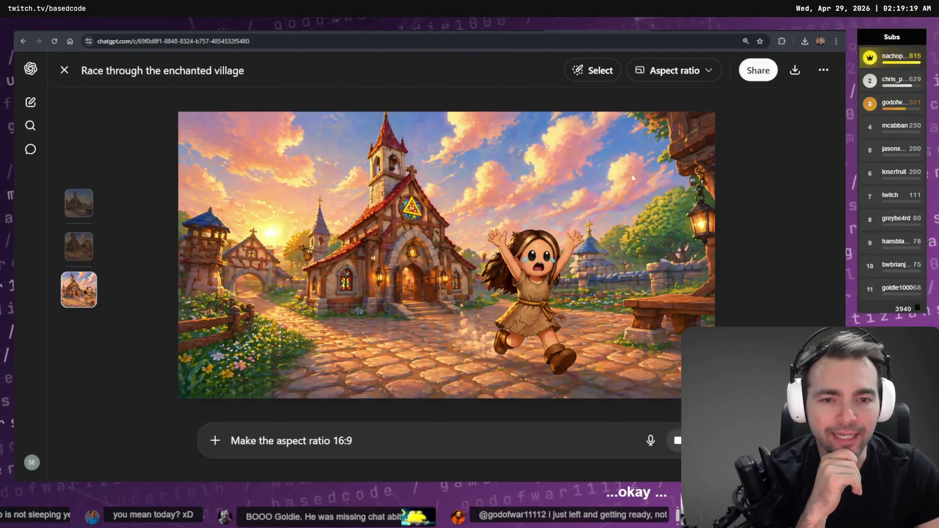
key("Left")
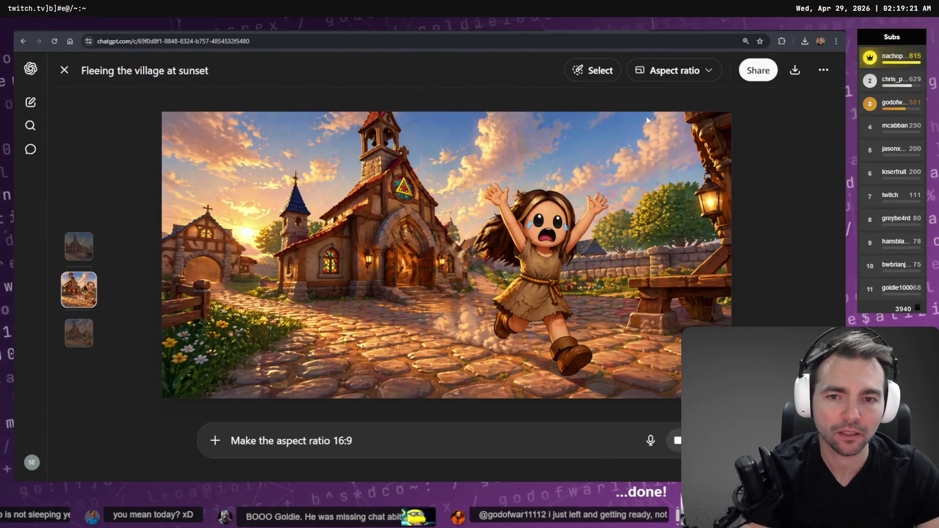
key("Right")
left_click(719, 71)
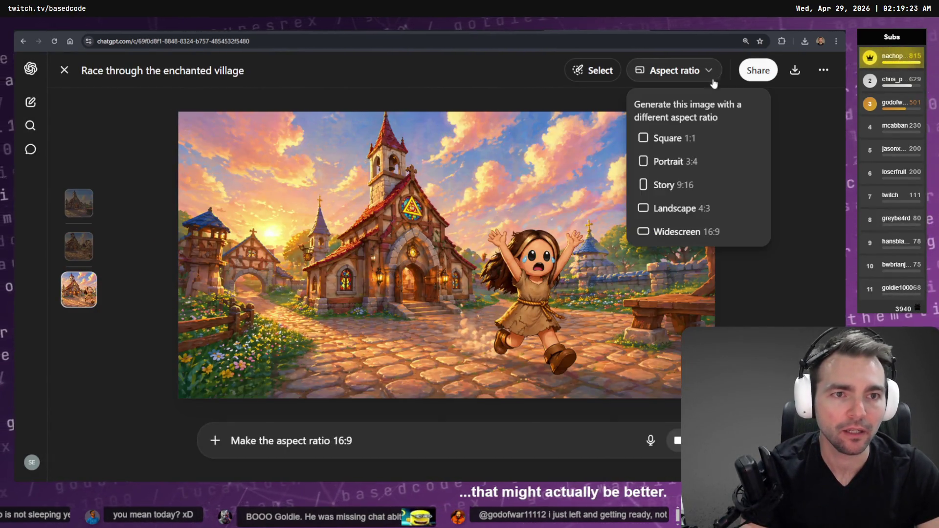
left_click(697, 236)
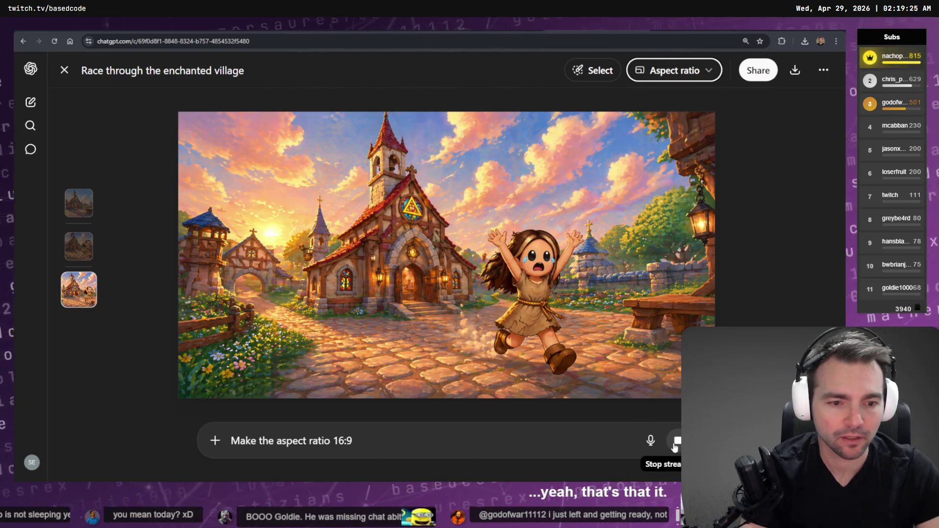
key("Return")
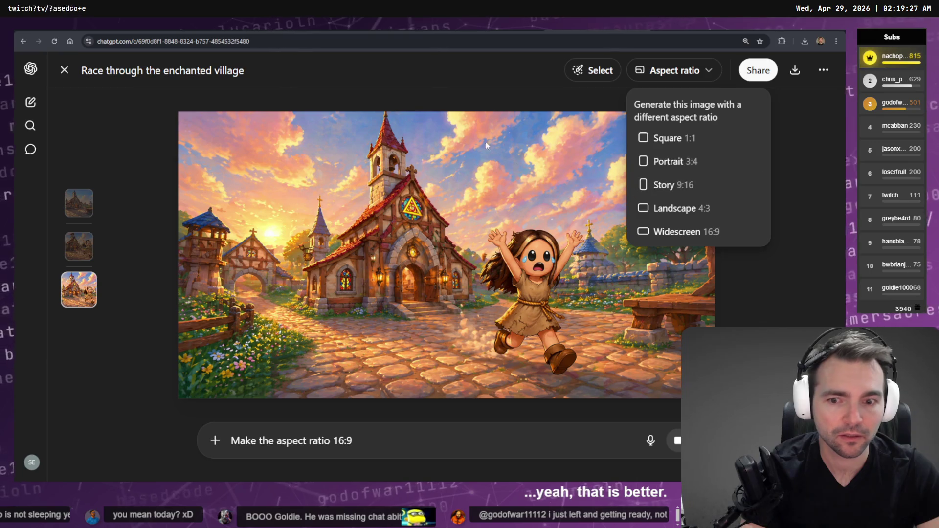
key("Return")
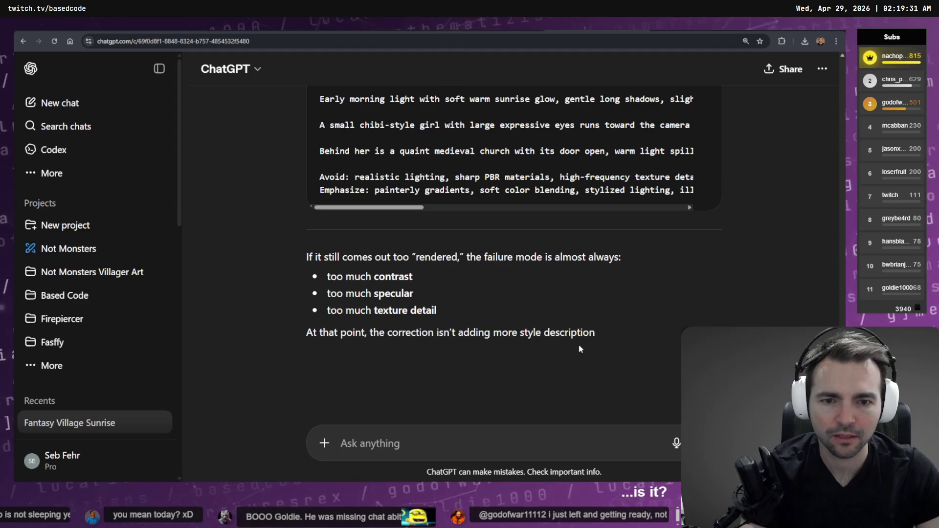
- Reopen the latest image and request Widescreen 16:9 again
scroll(577, 344, "up", 10)
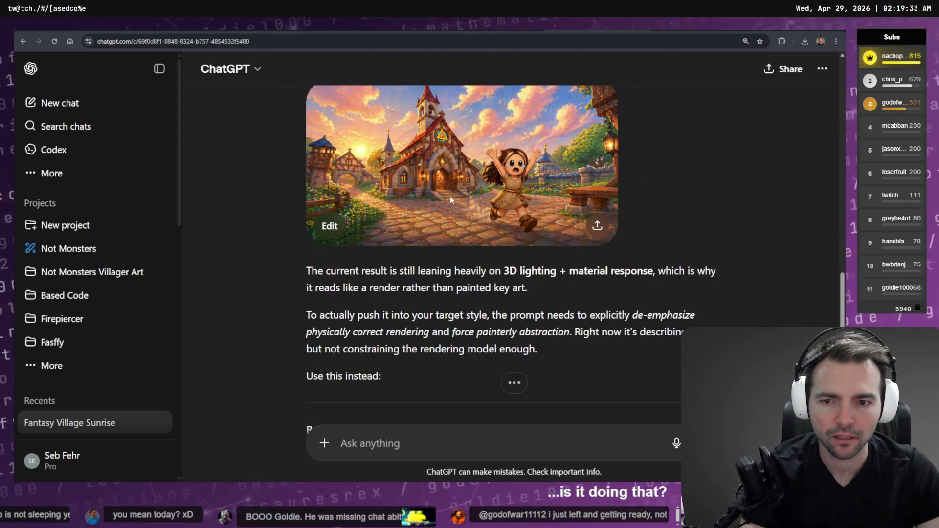
scroll(551, 355, "up", 1)
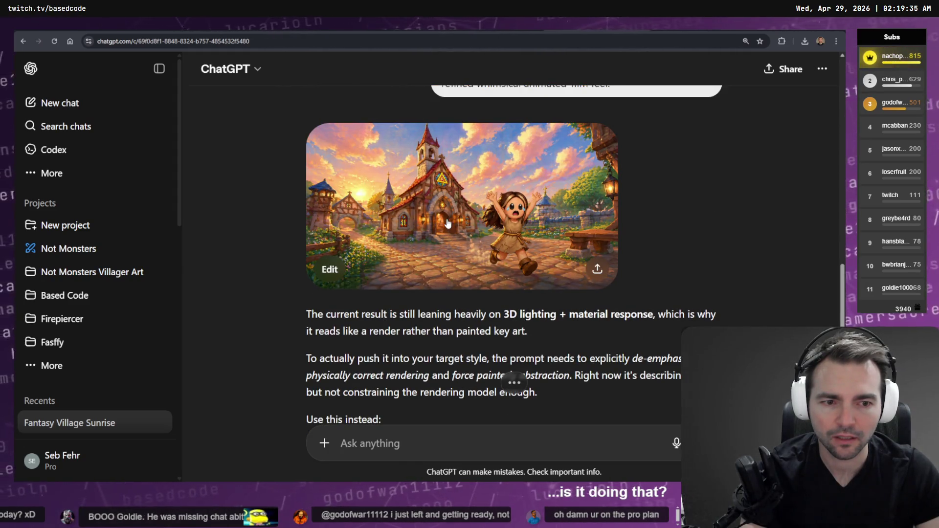
scroll(447, 224, "up", 5)
scroll(489, 243, "down", 7)
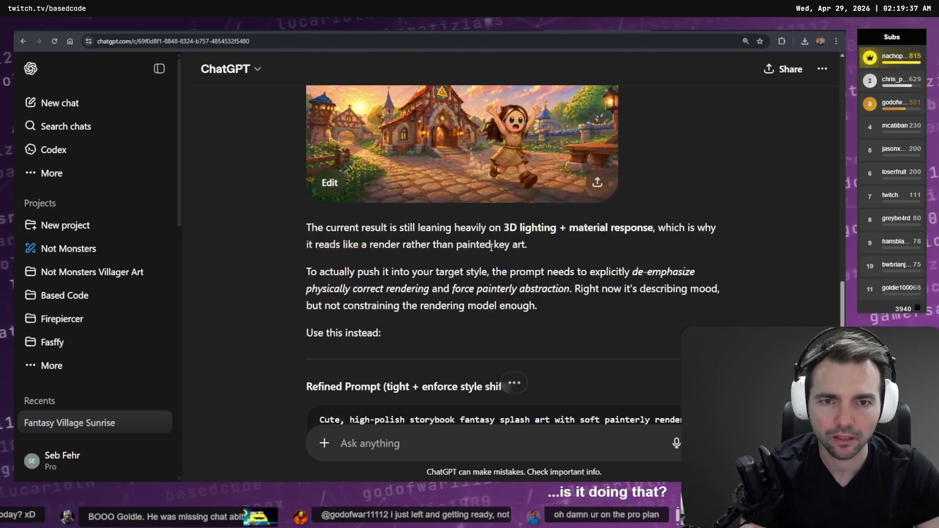
scroll(483, 192, "up", 3)
left_click(475, 300)
scroll(475, 301, "up", 1)
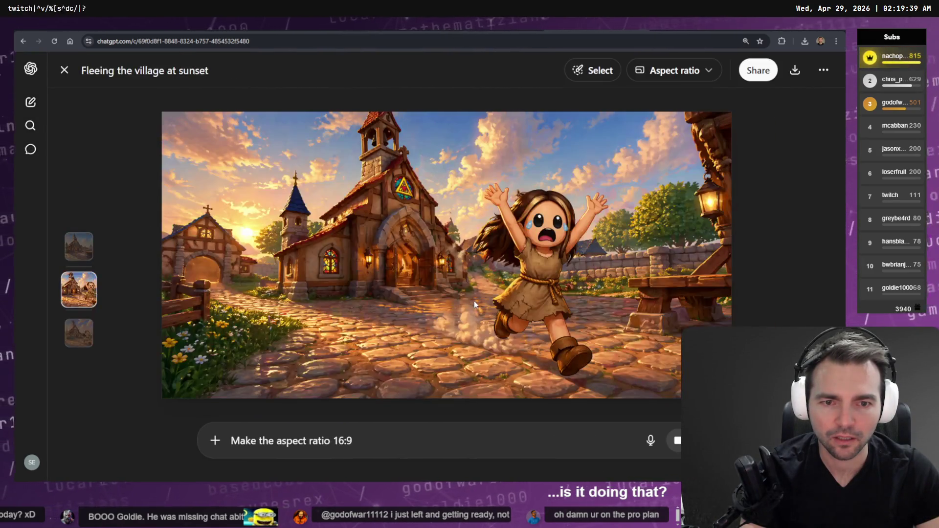
scroll(474, 301, "down", 1)
scroll(474, 301, "up", 1)
scroll(474, 301, "down", 1)
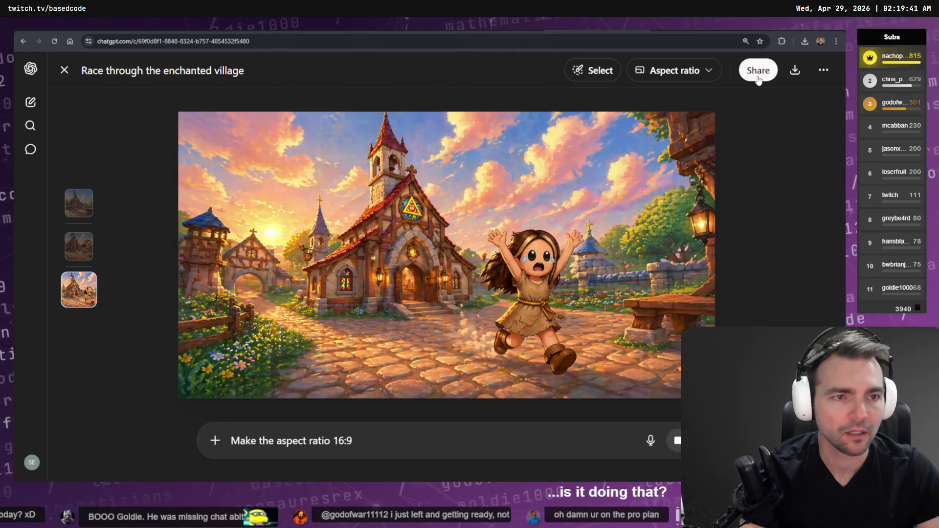
left_click(707, 76)
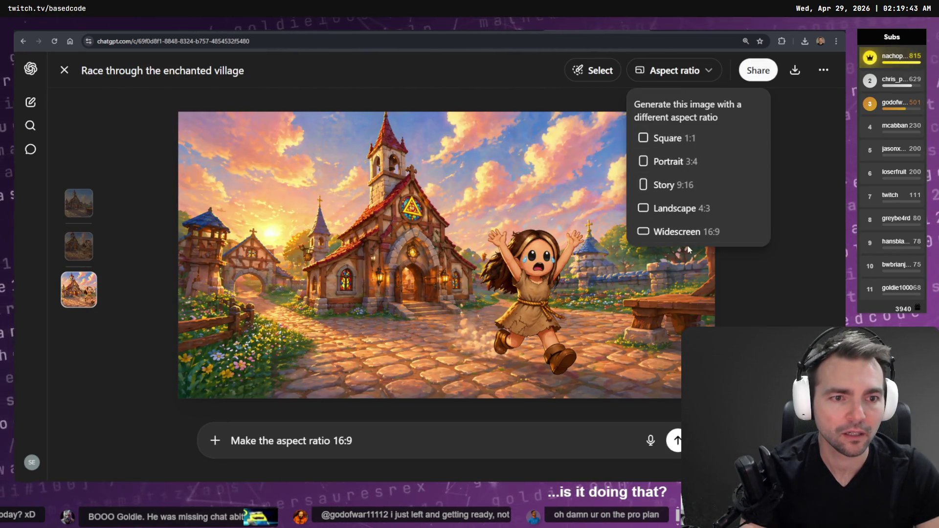
left_click(697, 234)
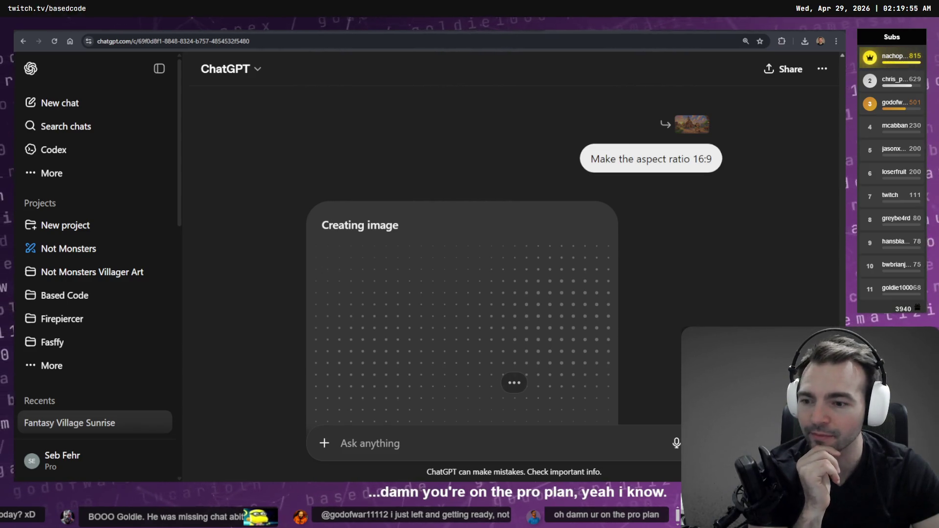
- Collapse the ChatGPT sidebar during generation, then scrub the DaVinci Resolve trailer timeline
left_click(159, 69)
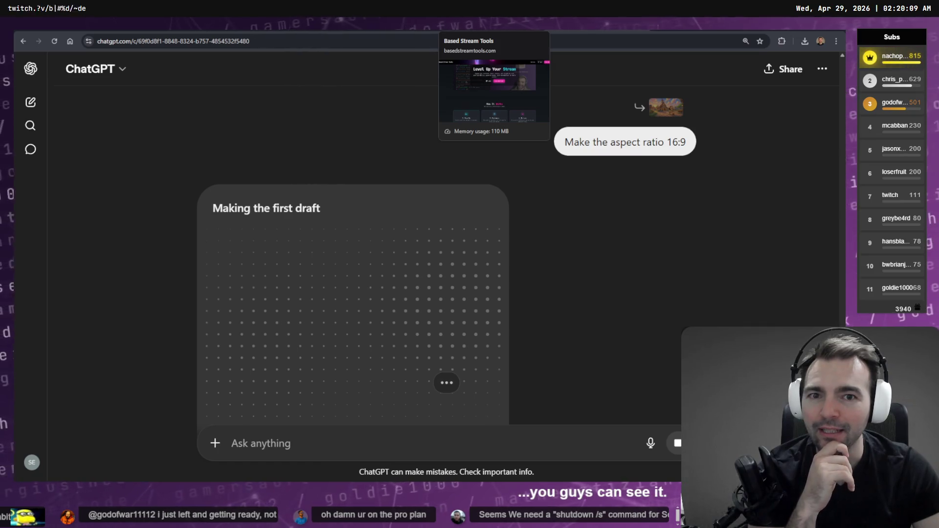
left_click(460, 29)
left_click(512, 31)
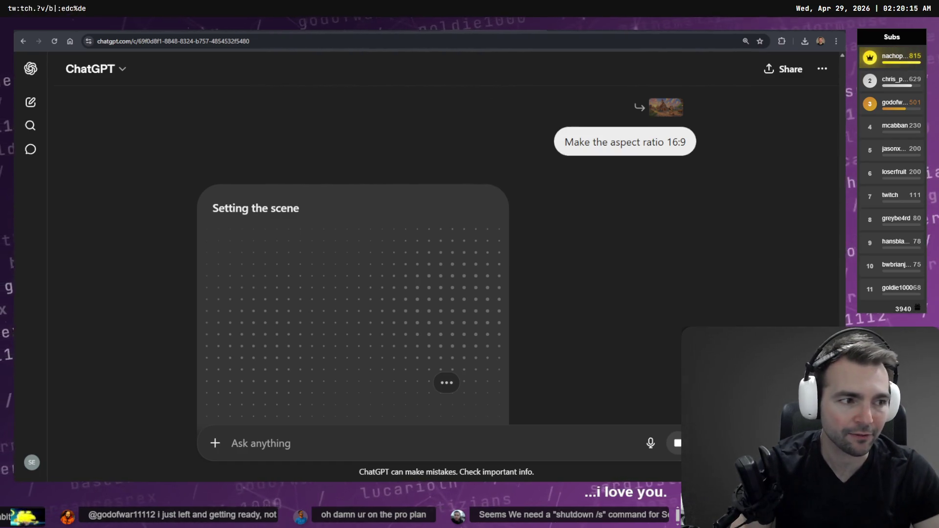
key("alt+Tab")
mouse_move(231, 380)
left_mouse_down()
mouse_move(132, 377)
mouse_move(533, 376)
mouse_move(156, 377)
mouse_move(335, 378)
mouse_move(345, 374)
mouse_move(321, 374)
mouse_move(470, 363)
mouse_move(550, 370)
mouse_move(315, 382)
mouse_move(373, 371)
mouse_move(345, 370)
left_mouse_up()
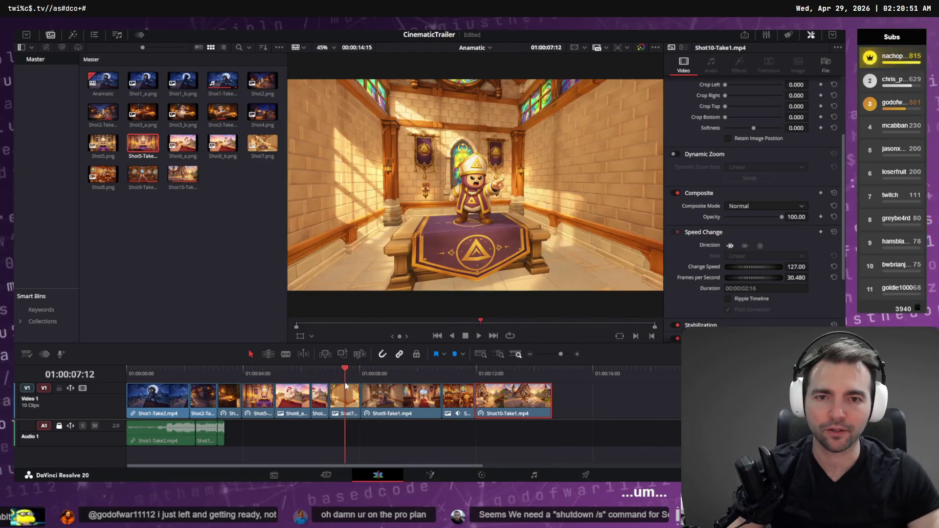
- Go from the trailer timeline back to ChatGPT and jump to the latest response
left_click(343, 404)
key("alt+Tab")
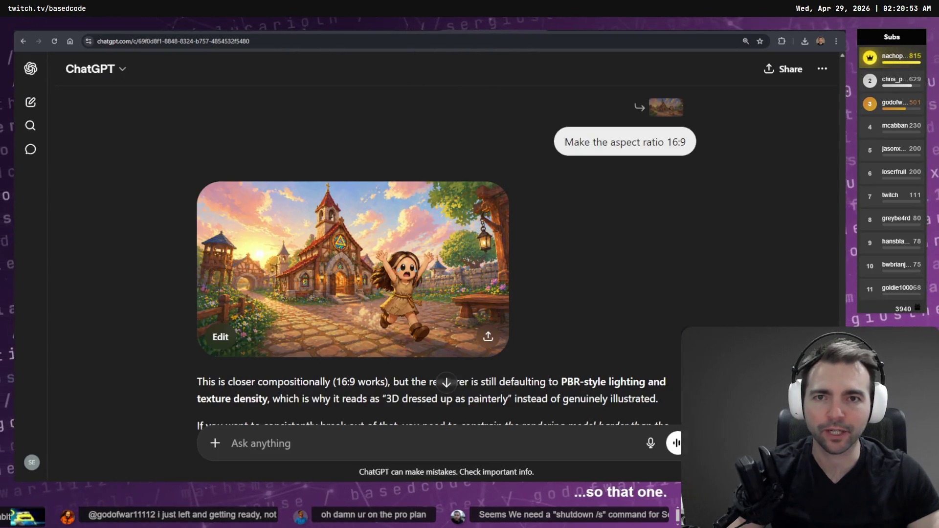
key("ctrl+Tab")
key("ctrl+shift+Tab")
left_click(447, 383)
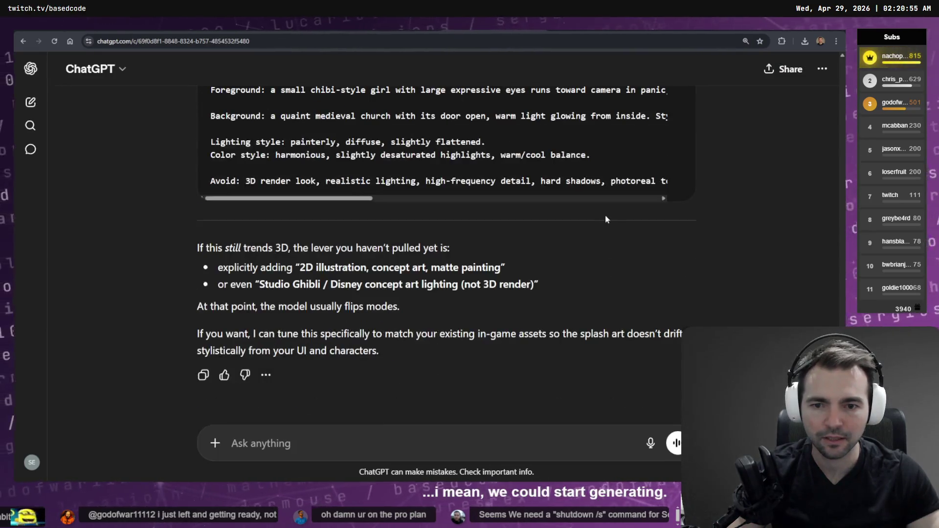
- Scroll through the new reply and open the finished 16:9 image full-screen
scroll(594, 270, "up", 15)
scroll(646, 291, "down", 3)
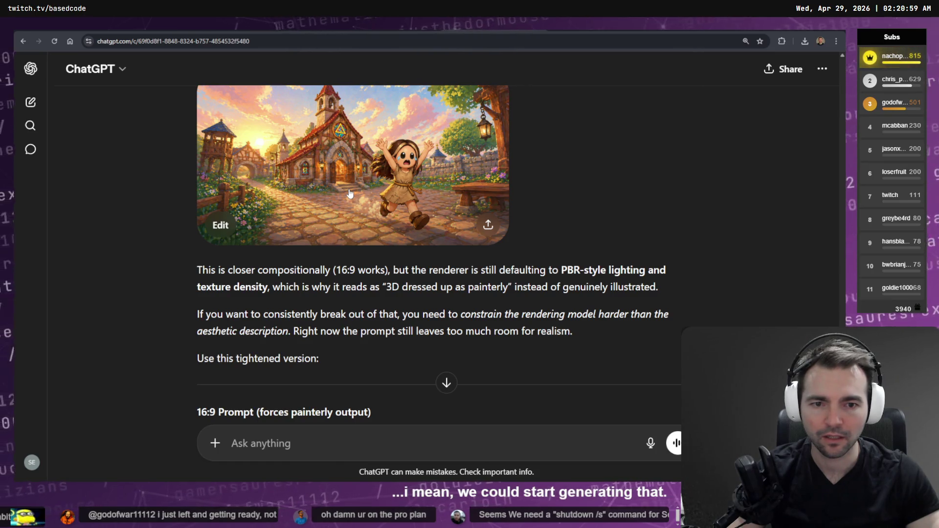
scroll(350, 195, "down", 10)
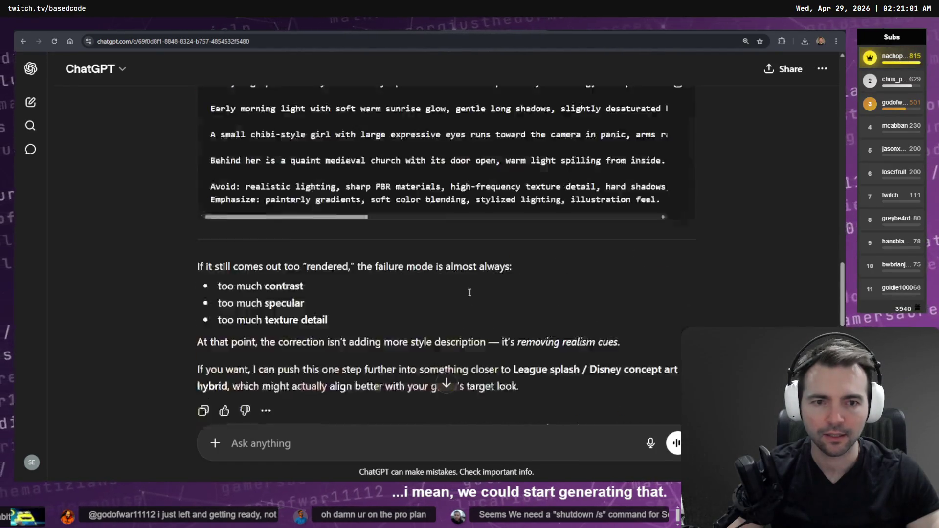
scroll(532, 291, "up", 11)
scroll(532, 291, "down", 5)
scroll(538, 283, "up", 8)
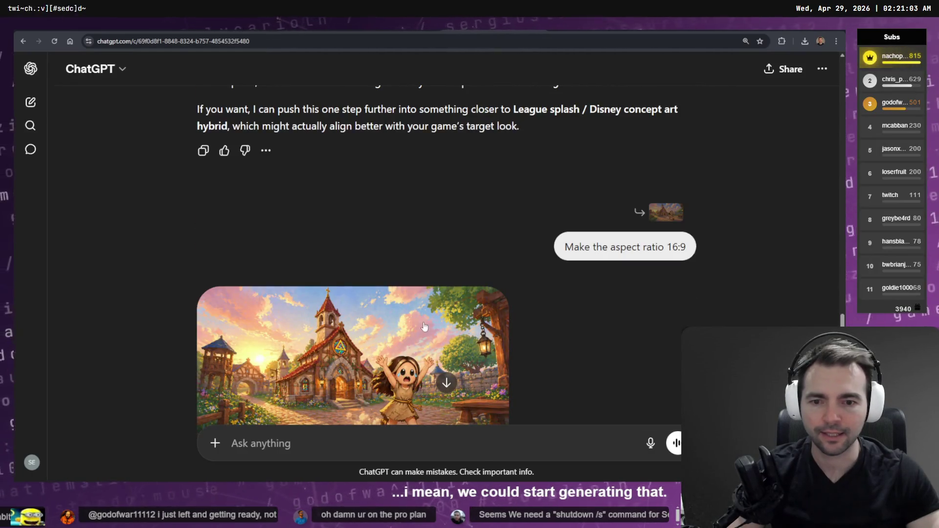
scroll(425, 327, "down", 4)
scroll(386, 197, "down", 6)
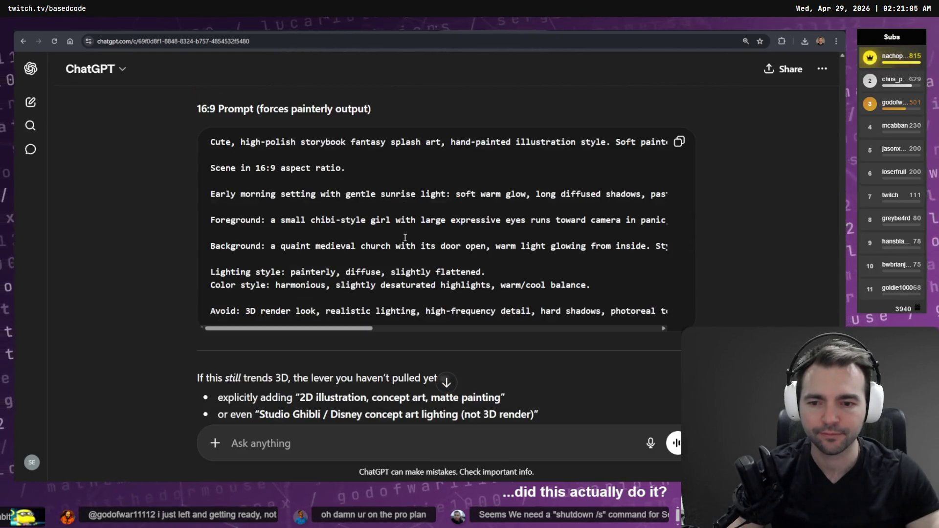
scroll(406, 246, "down", 3)
scroll(372, 220, "up", 15)
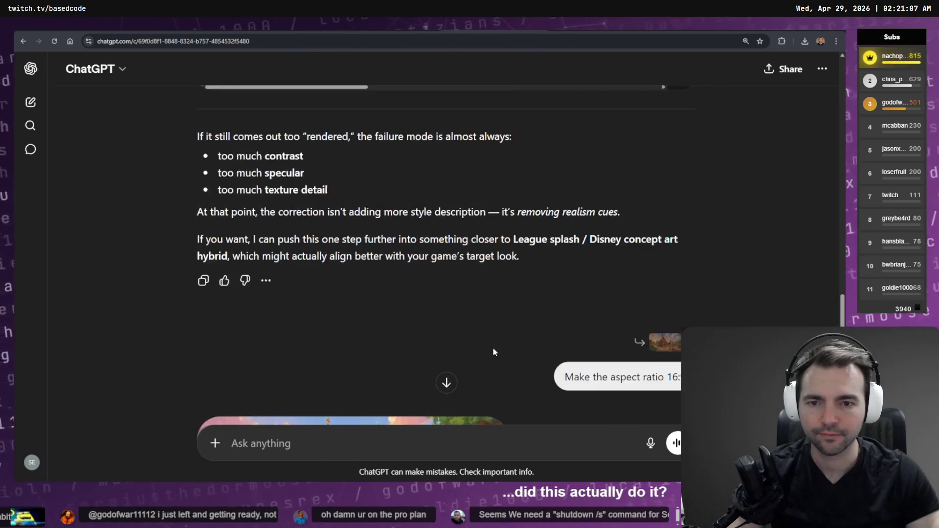
scroll(334, 189, "down", 5)
left_click(335, 190)
- Copy and save the 16:9 village image as a PNG, then open Higgsfield's upload picker
right_click(598, 190)
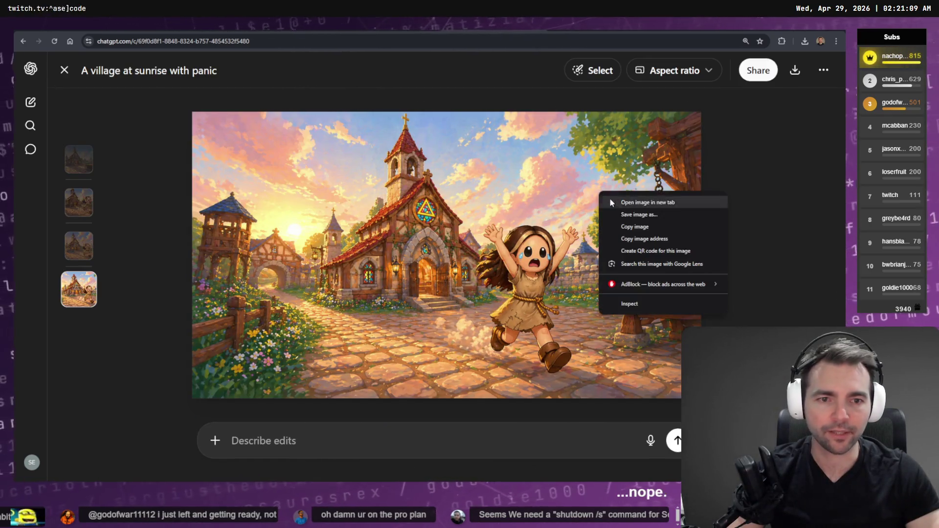
left_click(651, 229)
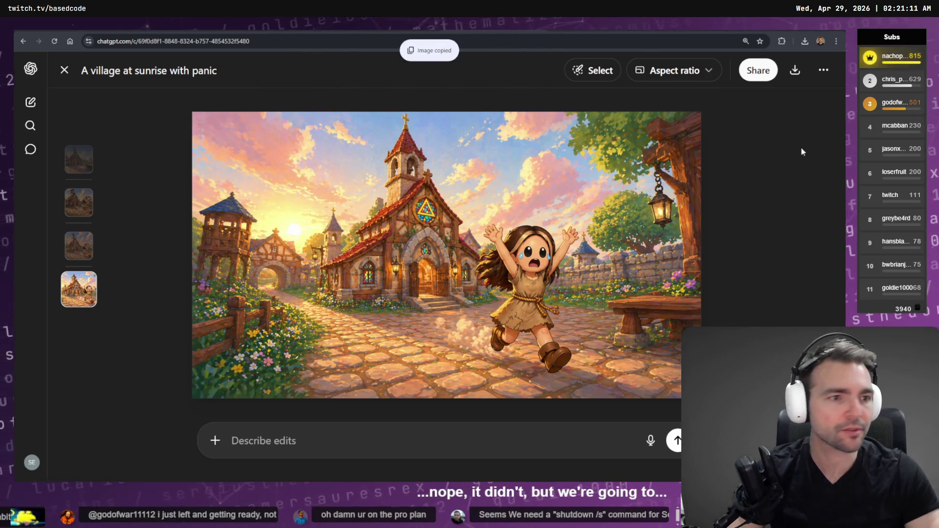
key("alt+Tab")
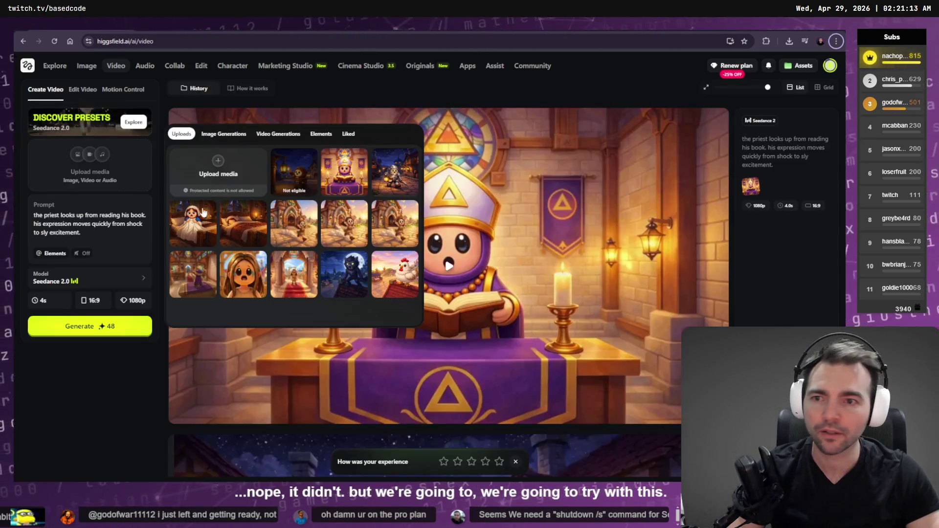
key("alt+Tab")
mouse_move(535, 198)
left_mouse_down()
mouse_move(396, 307)
mouse_move(386, 294)
mouse_move(486, 278)
left_mouse_up()
right_click(486, 278)
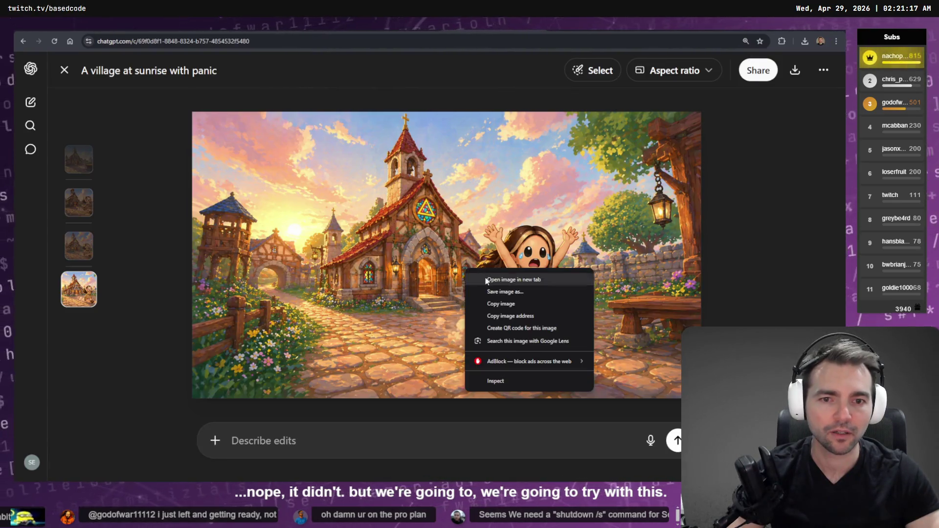
left_click(504, 304)
left_click(795, 70)
key("Return")
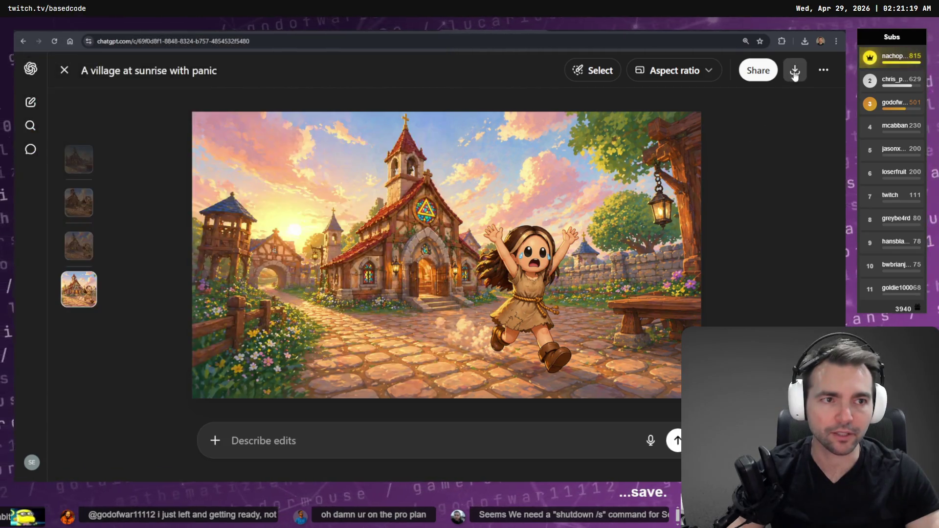
key("alt+Tab")
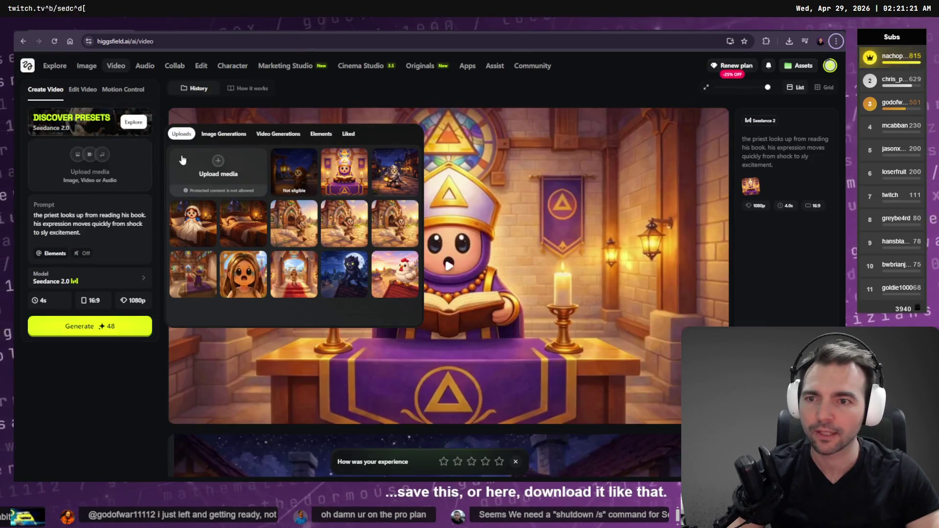
left_click(217, 170)
- Upload the newest downloaded ChatGPT village image to Higgsfield, then return to the ChatGPT window
double_click(142, 91)
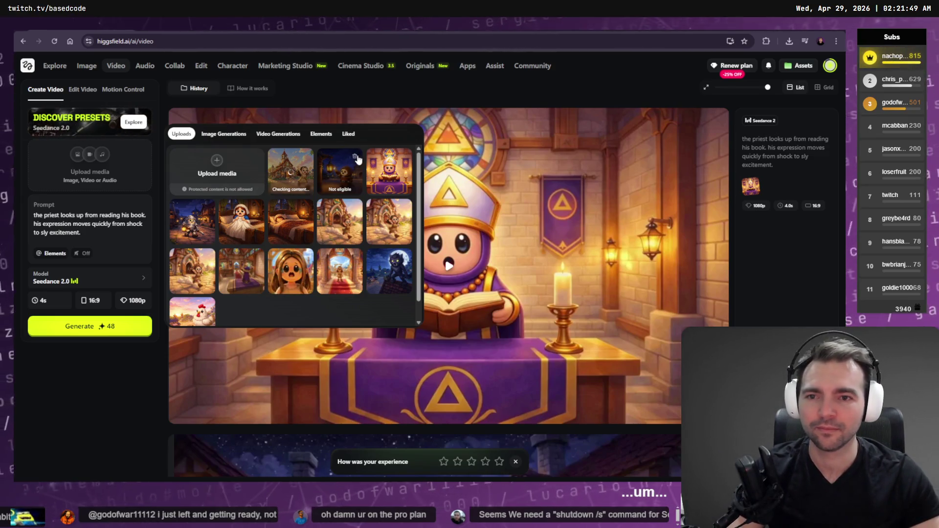
key("alt+Tab")
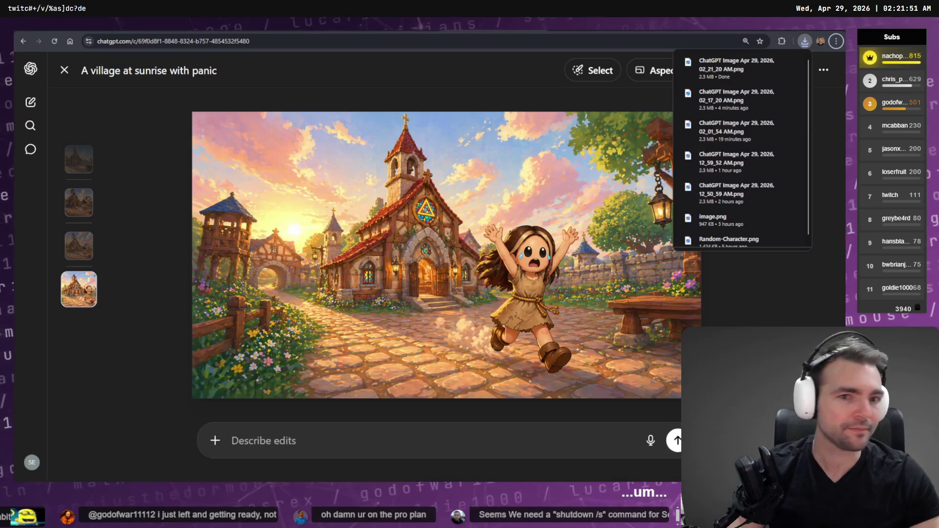
- Close ChatGPT's image viewer on the panic village image and scroll the chat
key("Up")
key("Down")
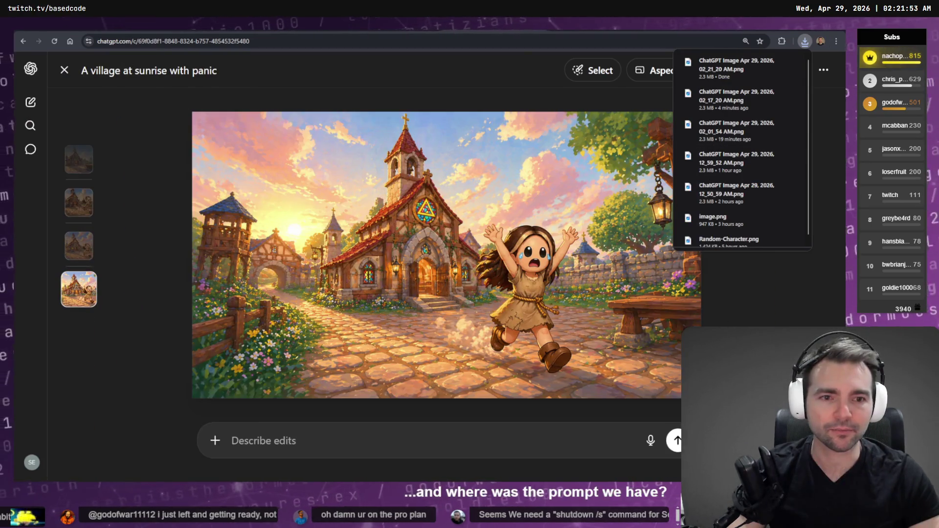
key("Escape")
scroll(591, 339, "down", 10)
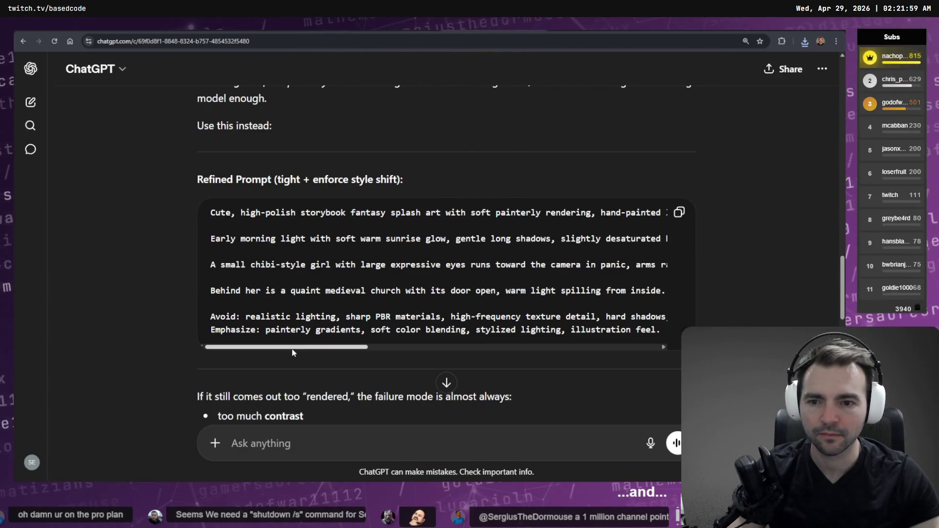
scroll(296, 350, "right", 2)
scroll(298, 350, "left", 2)
scroll(332, 311, "up", 10)
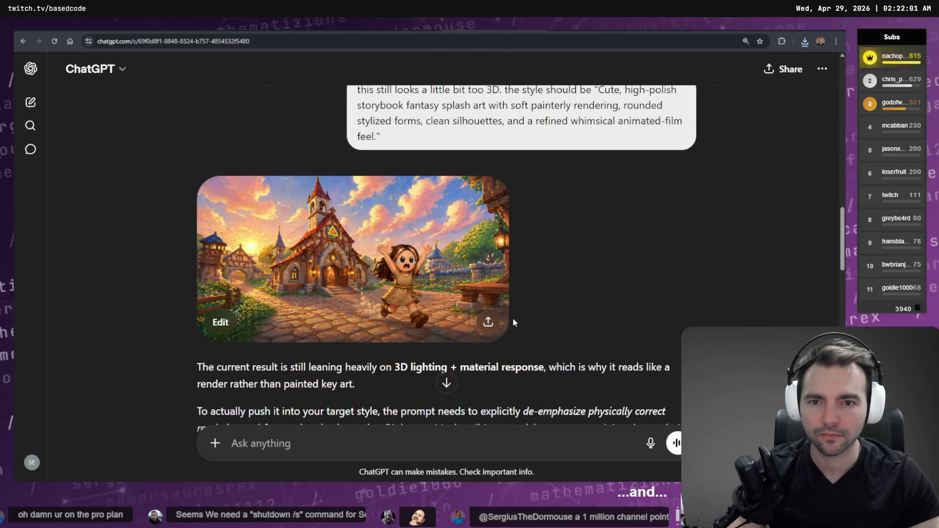
scroll(513, 323, "up", 15)
- Copy the frightened vagabond running prompt from the Not Monsters chat, then return to Higgsfield
key("ctrl+Tab")
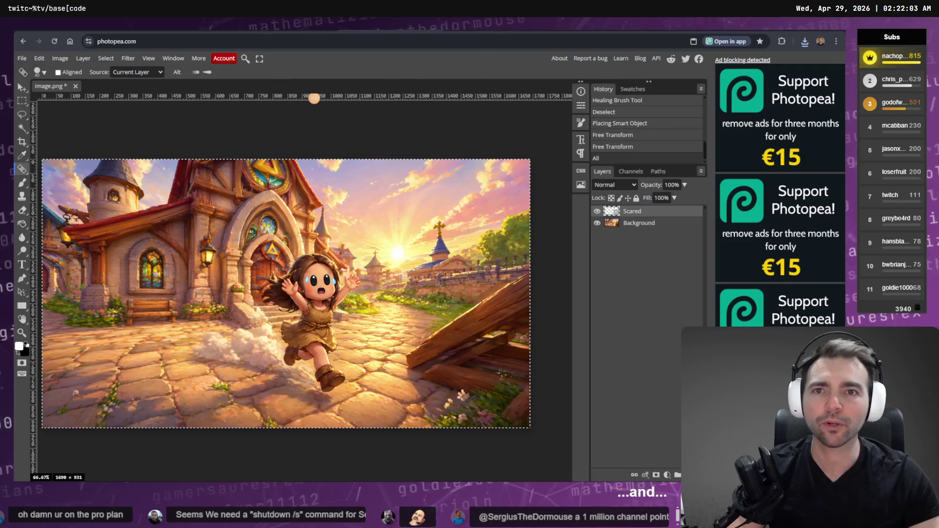
key("ctrl+shift+Tab")
scroll(628, 315, "up", 2)
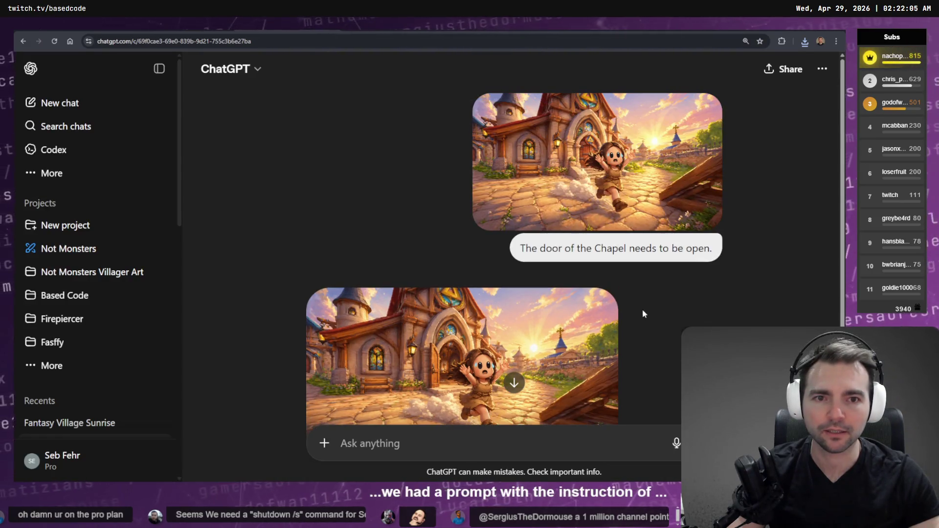
key("ctrl+shift+Tab")
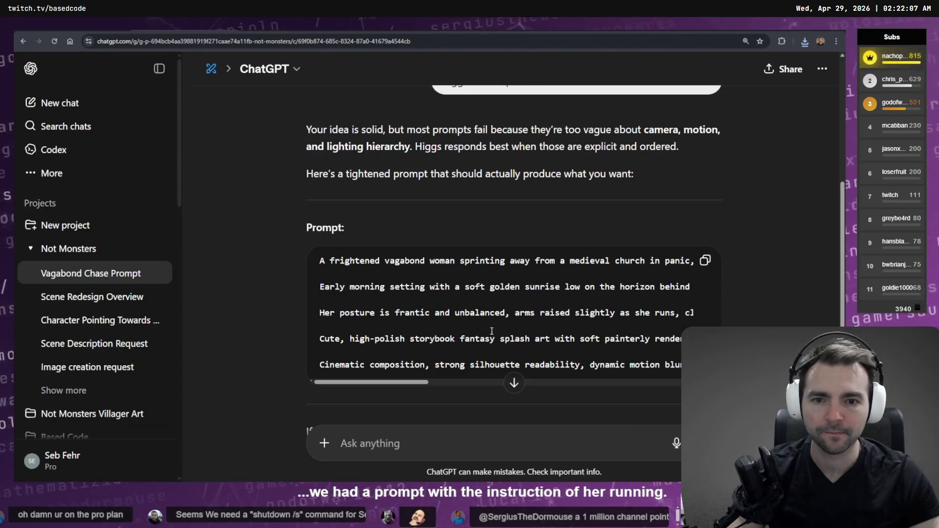
scroll(492, 331, "up", 5)
scroll(715, 149, "down", 8)
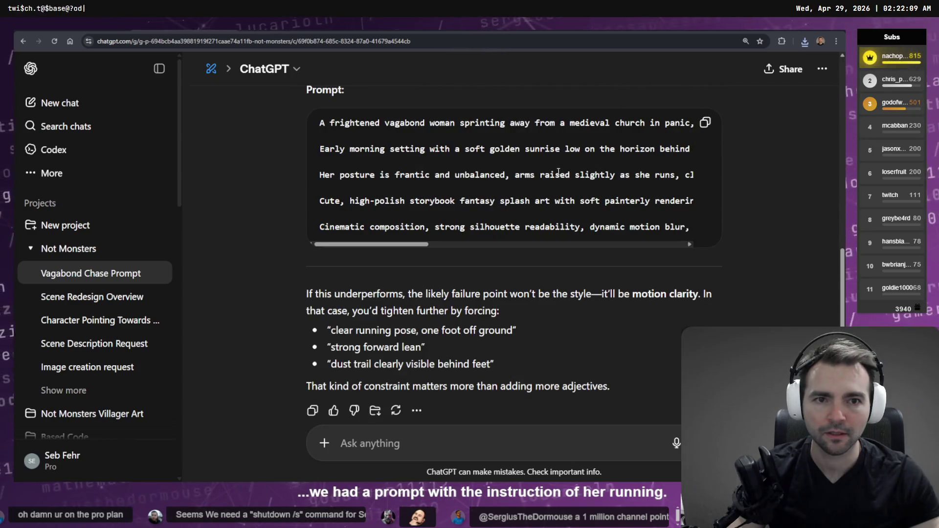
left_click(704, 124)
key("ctrl+Tab")
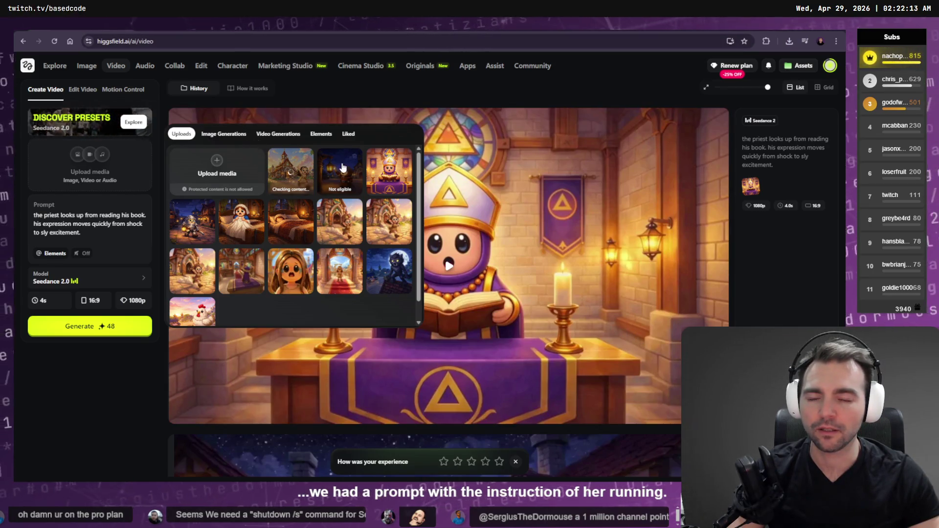
- Inspect the not-eligible lantern image's details, then open the image model list
mouse_move(341, 195)
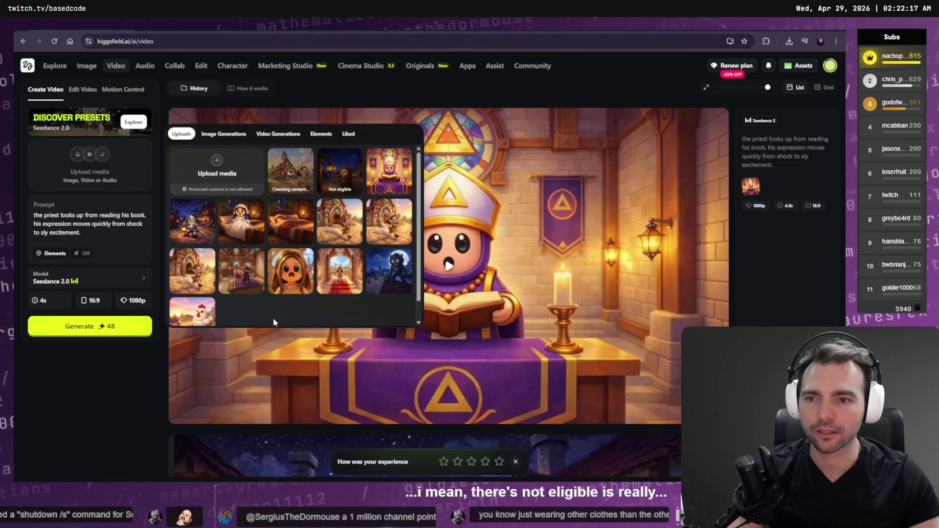
left_click(340, 171)
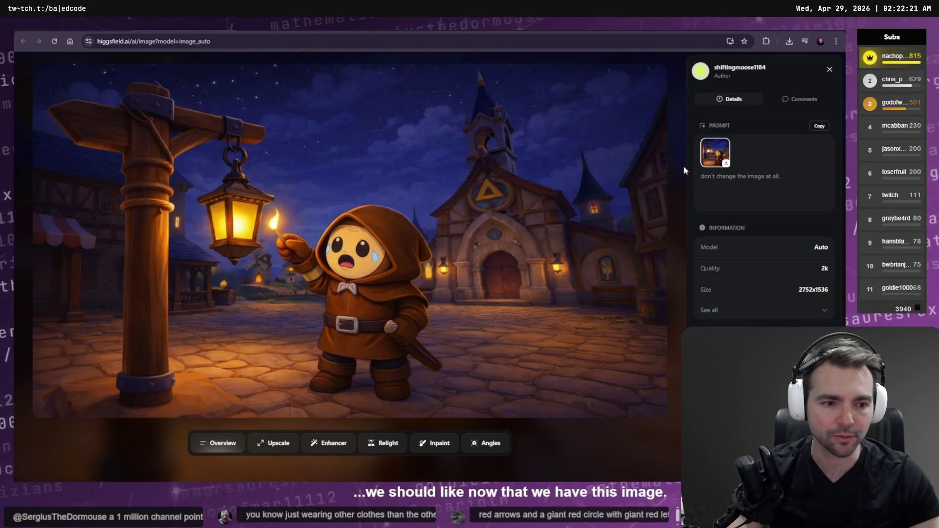
key("Escape")
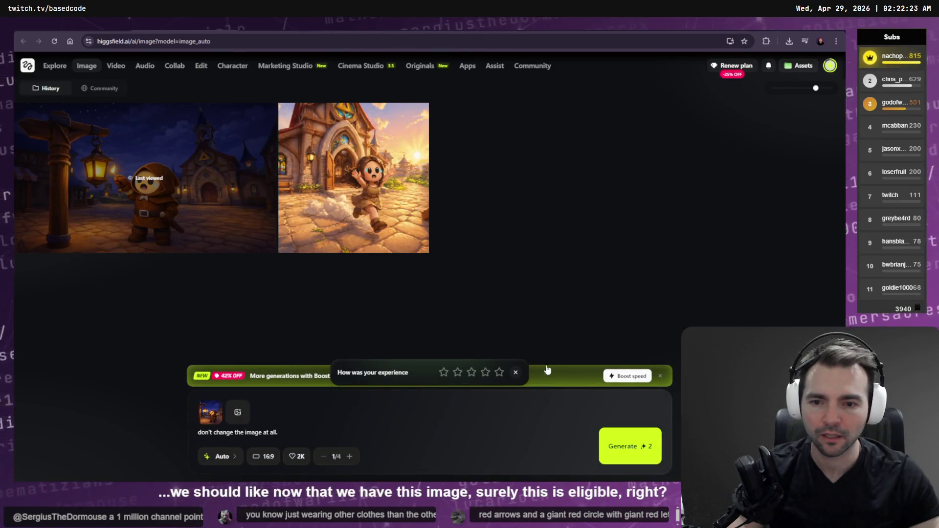
left_click(241, 462)
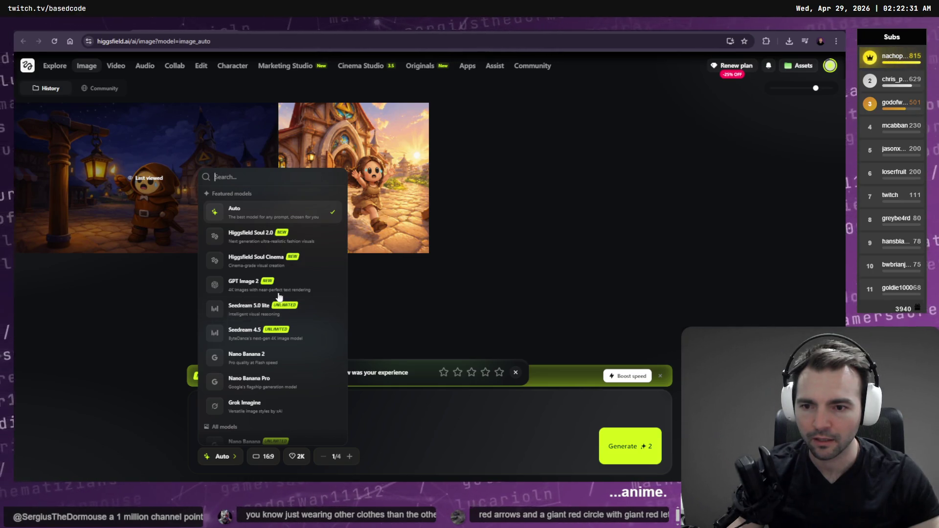
- Search the model list for 'seedream5', find no match, and close the list with Auto still selected
type("seedream5")
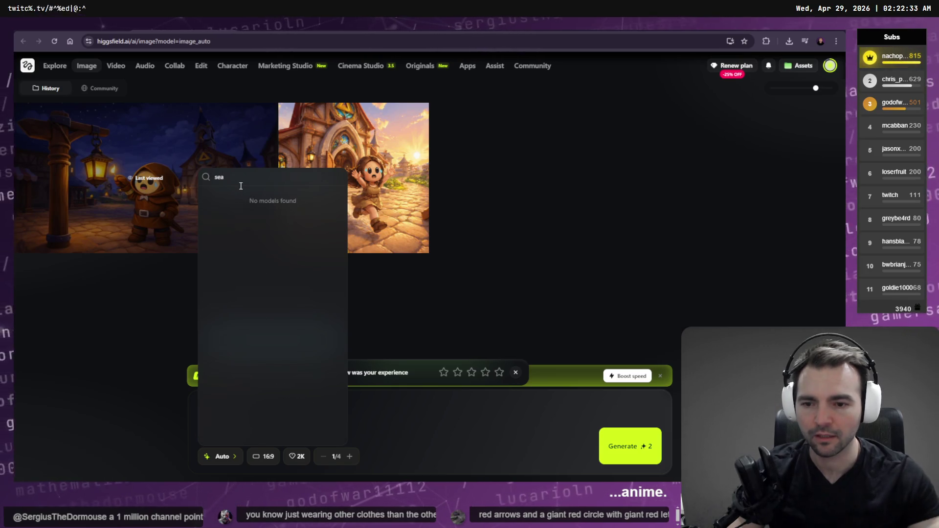
key("ctrl+a")
key("BackSpace")
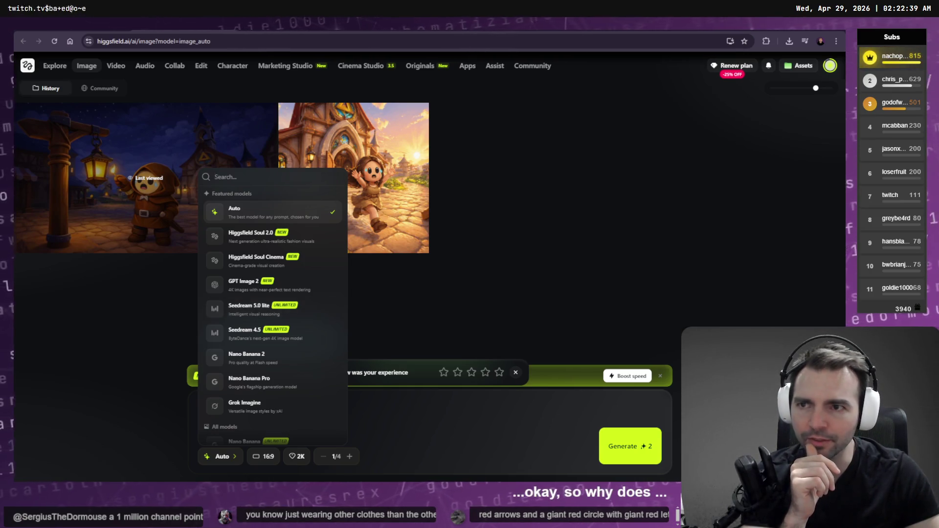
left_click(116, 65)
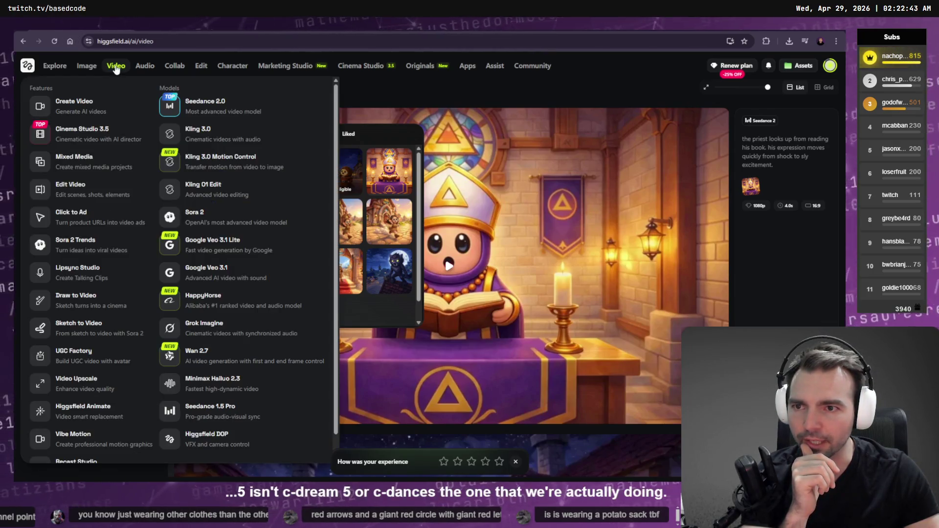
key("alt+Left")
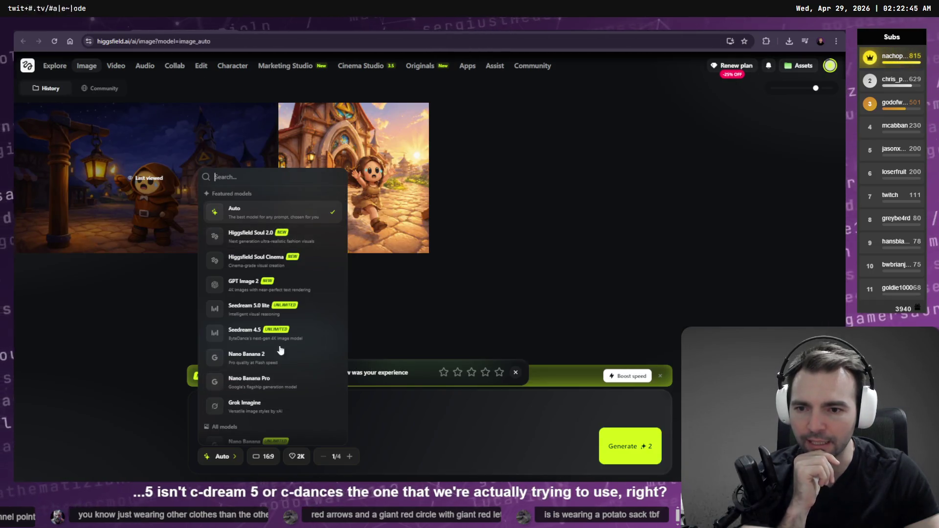
scroll(301, 303, "down", 5)
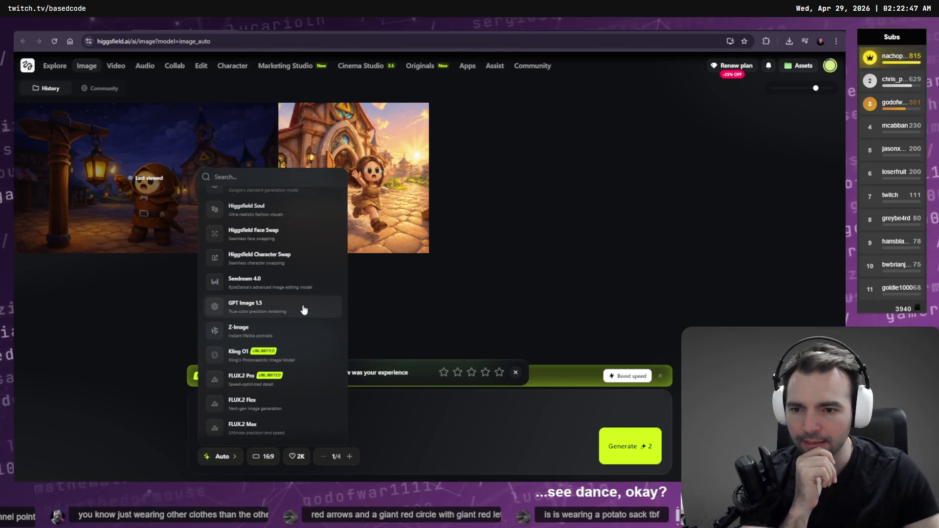
scroll(303, 309, "down", 5)
scroll(302, 367, "up", 8)
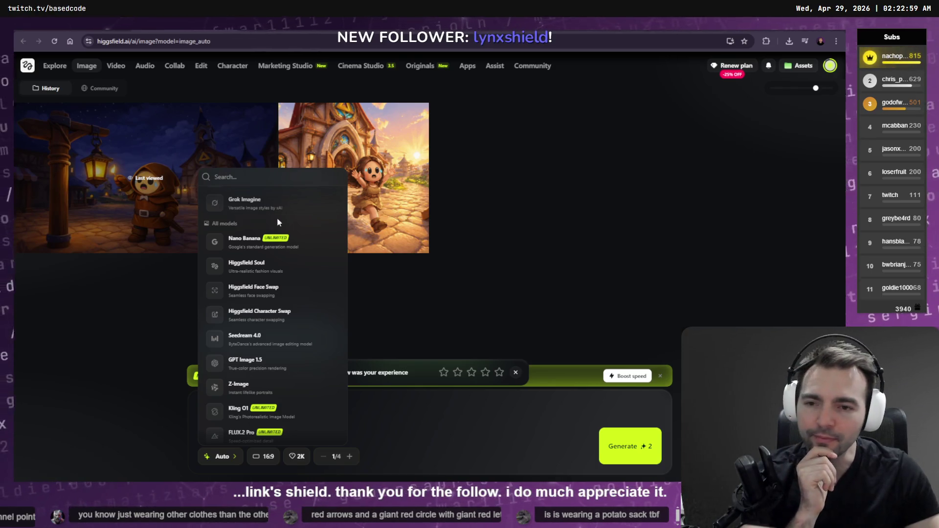
left_click(454, 275)
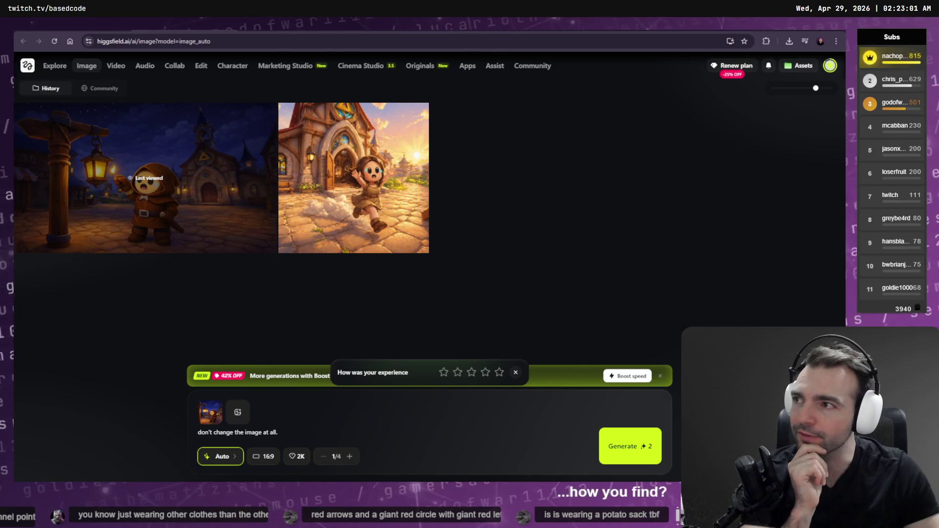
mouse_move(392, 197)
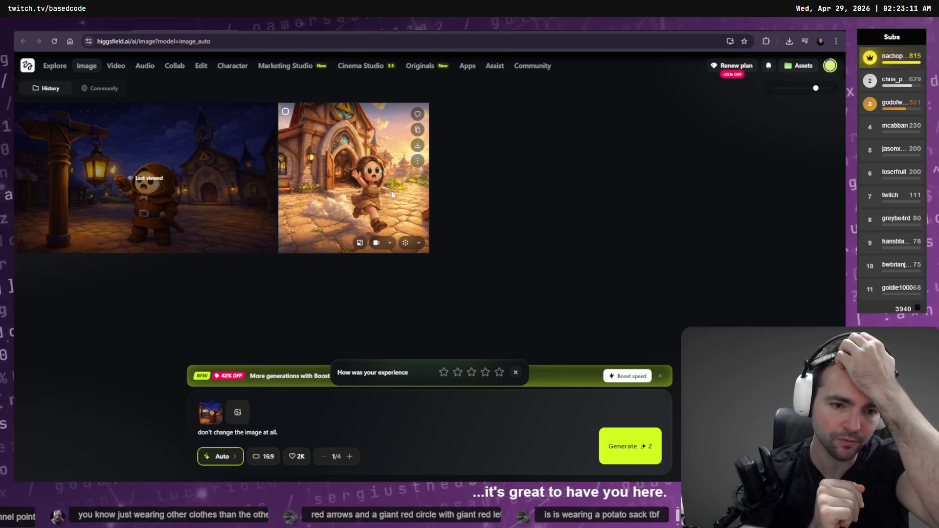
- Open the Seedance 2.0 video creator and its uploaded media library
mouse_move(111, 64)
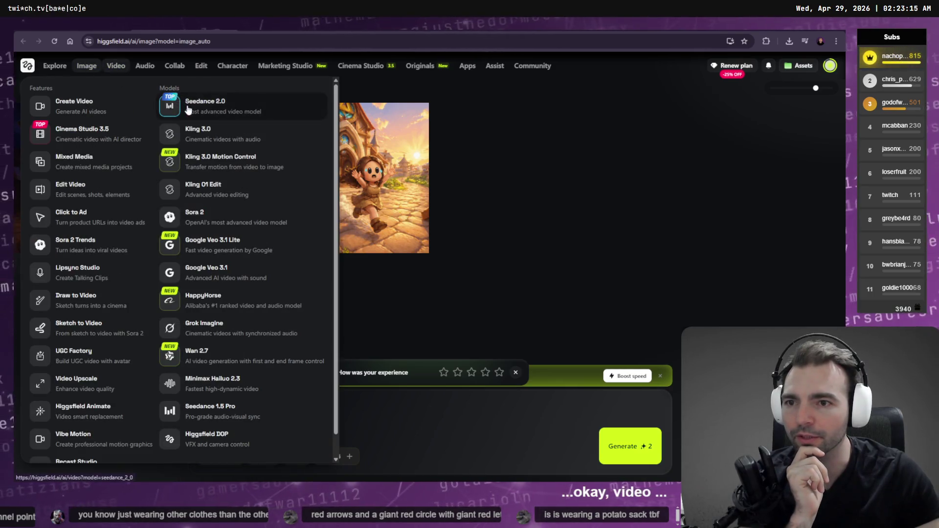
left_click(188, 109)
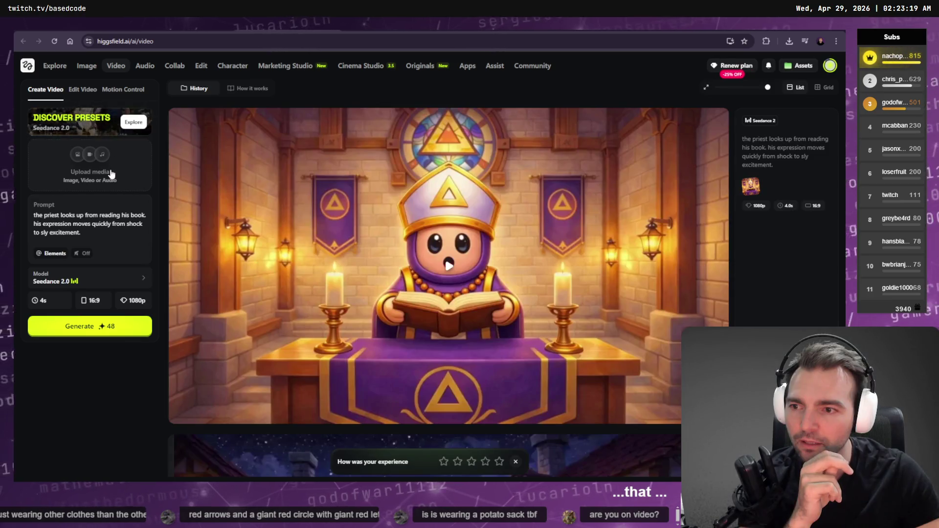
left_click(110, 174)
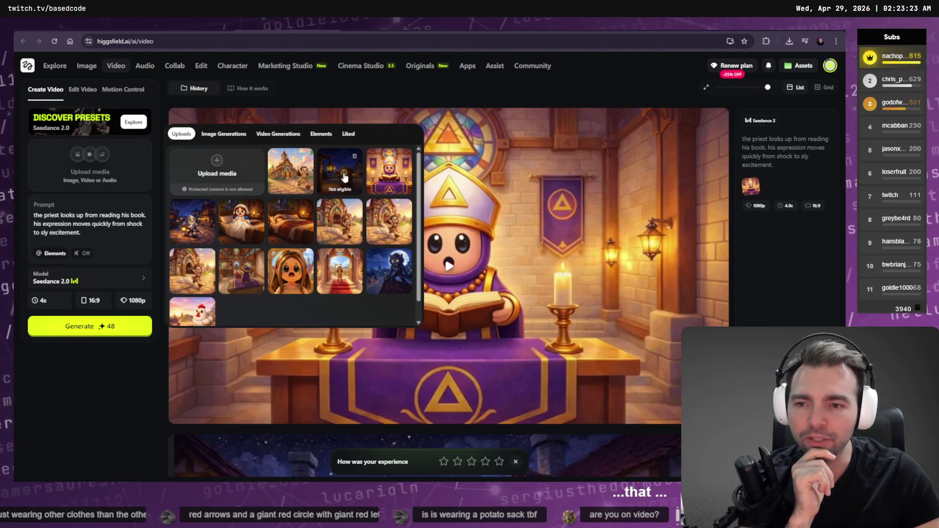
- Inspect the generated lantern image on the Image page, then return to Seedance 2.0
left_click(87, 65)
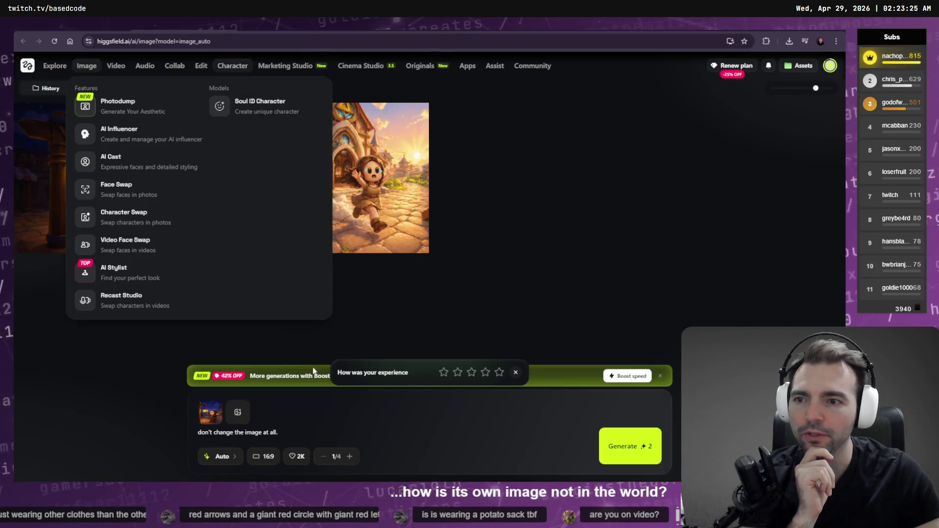
left_click(126, 206)
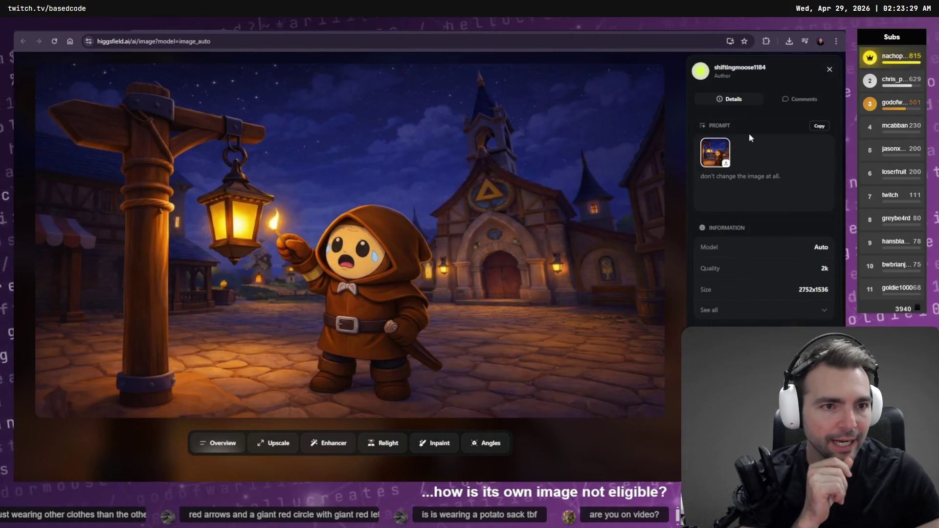
left_click(829, 69)
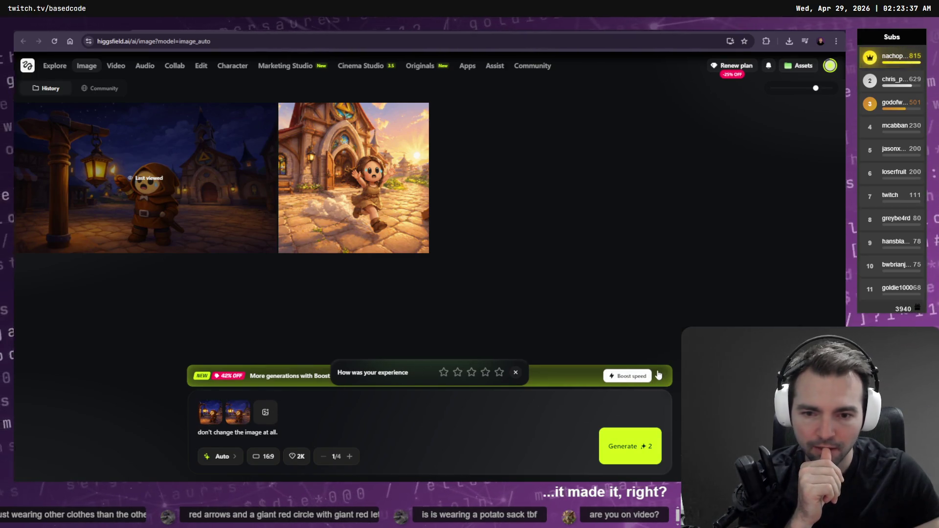
mouse_move(116, 65)
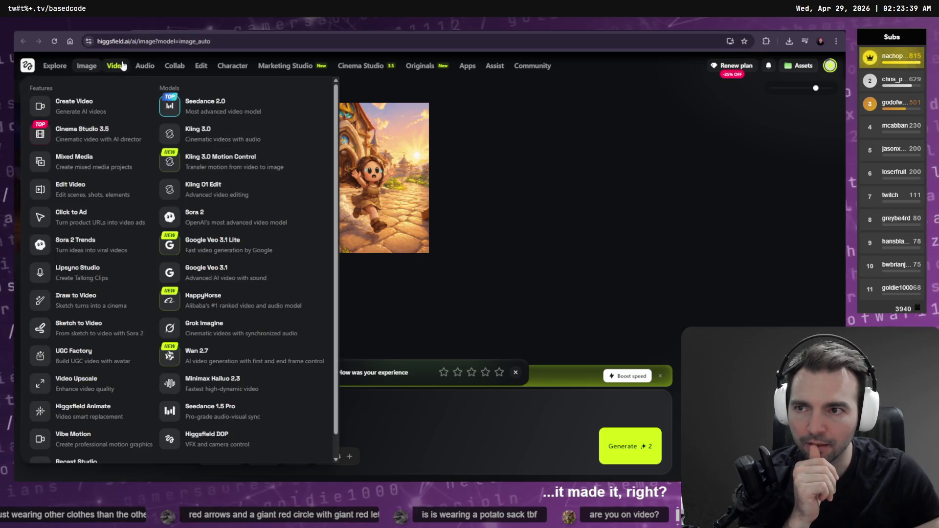
left_click(196, 117)
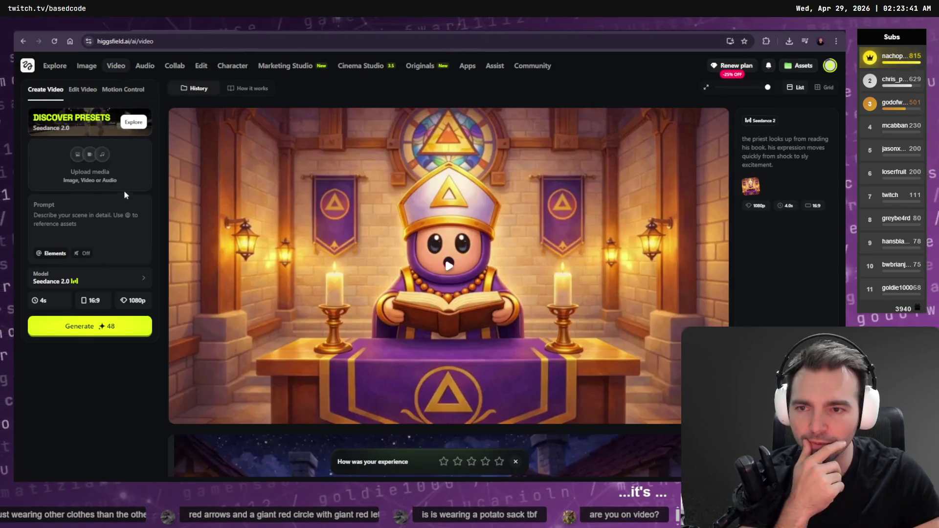
- Run Check eligibility on the first image under Image Generations
left_click(125, 186)
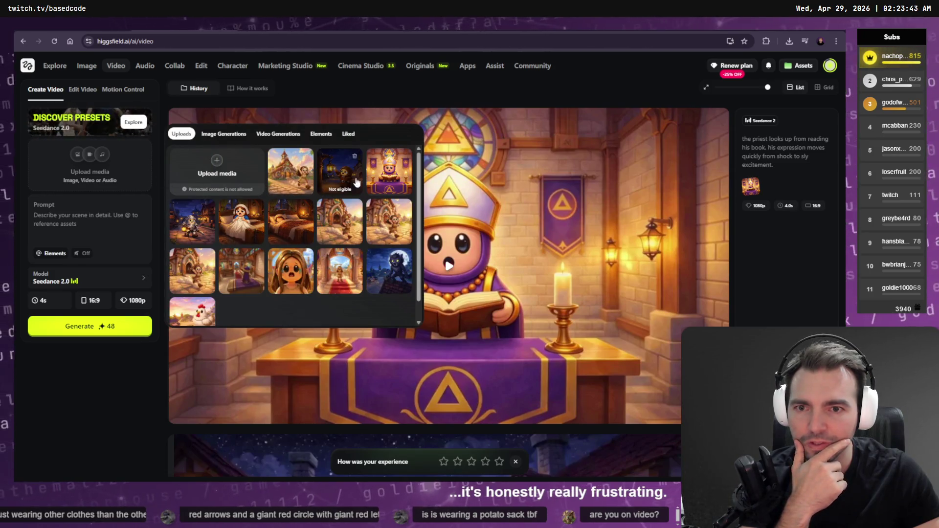
left_click(354, 156)
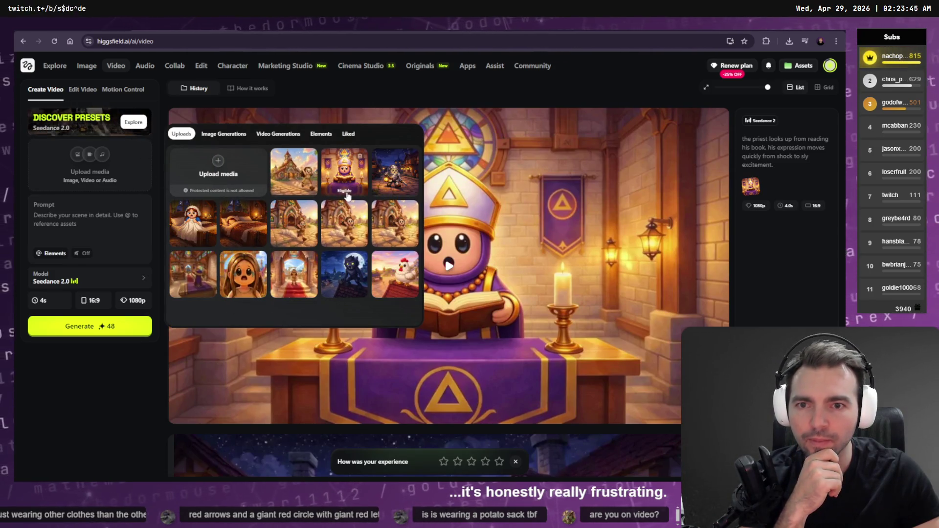
left_click(244, 135)
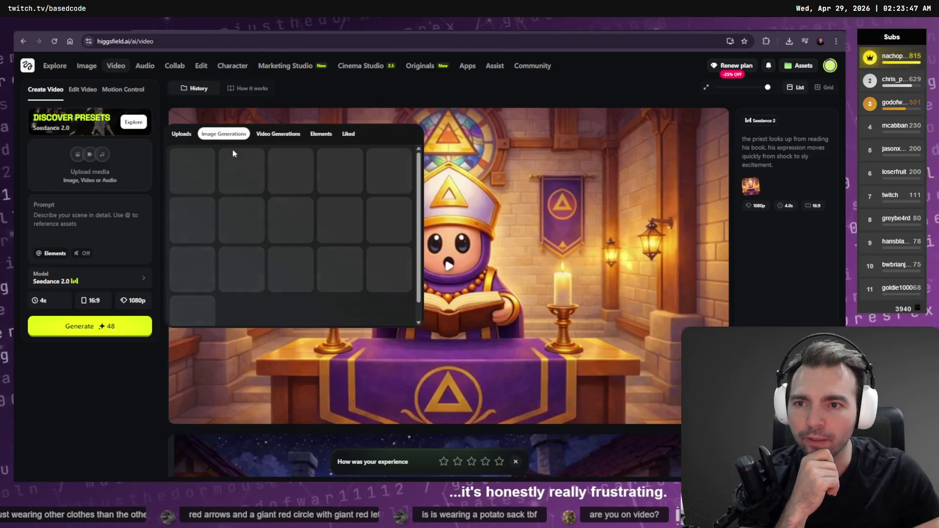
left_click(194, 188)
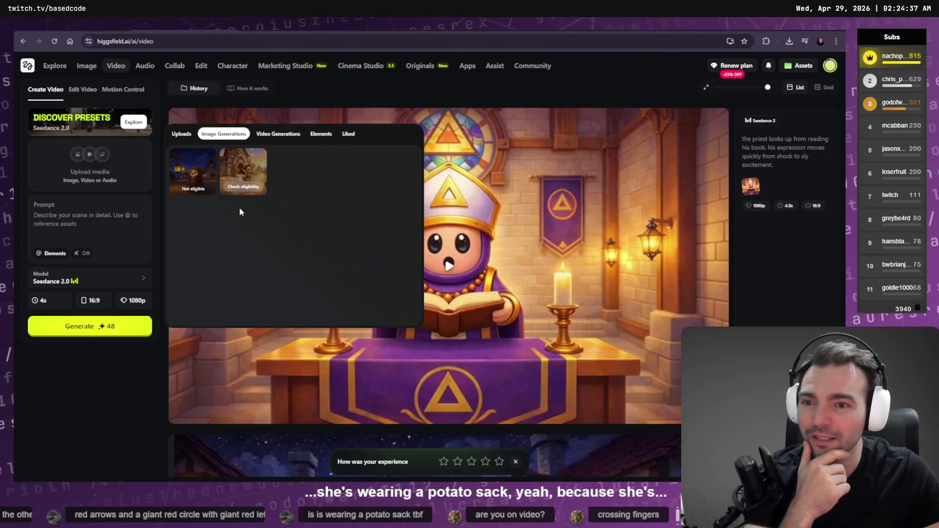
- Browse Video Generations, go back to Uploads, and start a new upload from disk
left_click(271, 141)
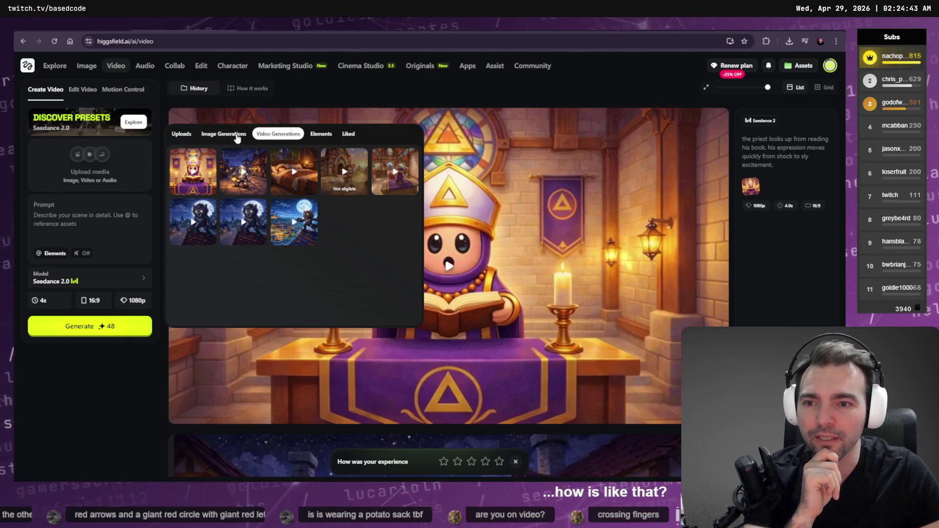
left_click(236, 138)
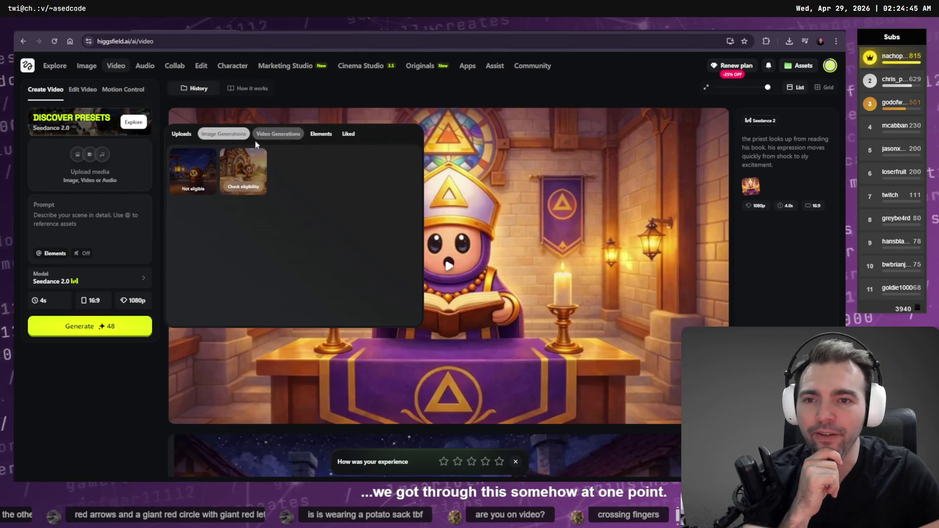
left_click(182, 134)
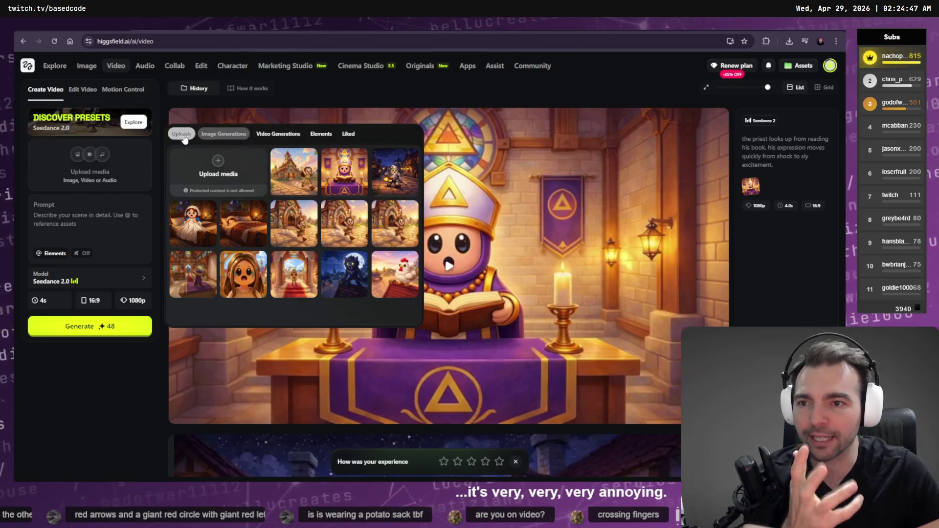
left_click(217, 168)
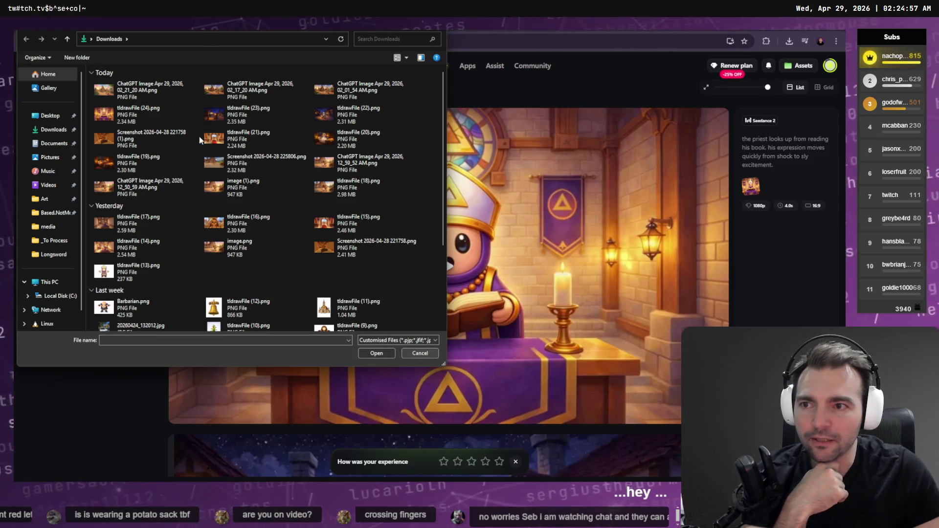
- Upload the newest ChatGPT village image from Downloads and attach it as the video reference
double_click(147, 90)
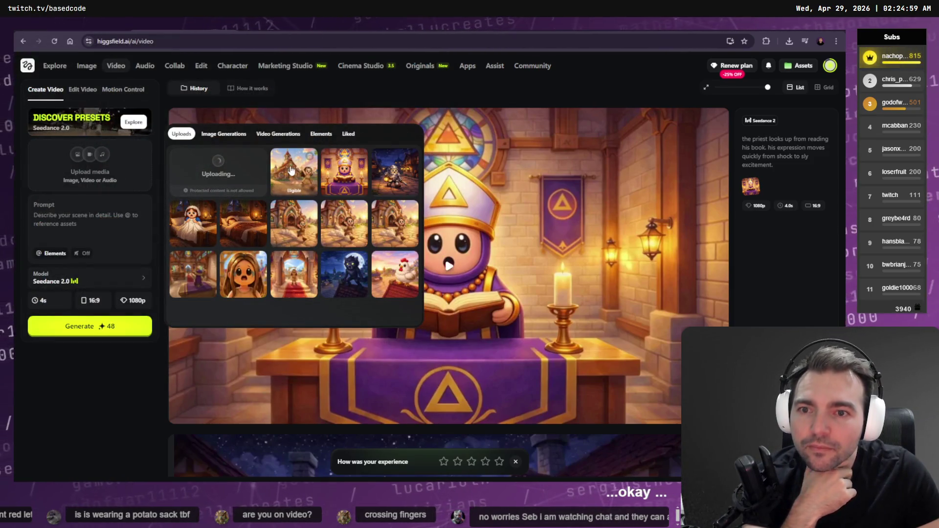
left_click(291, 172)
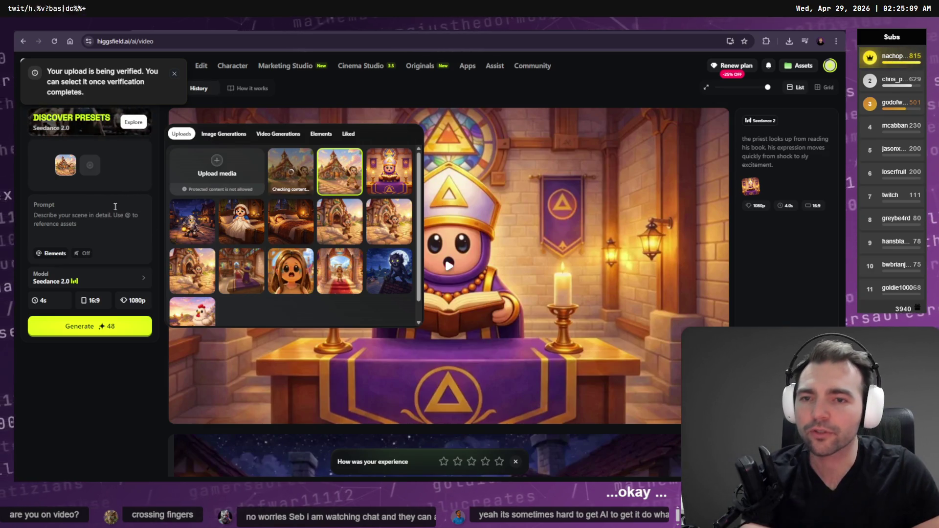
left_click(62, 223)
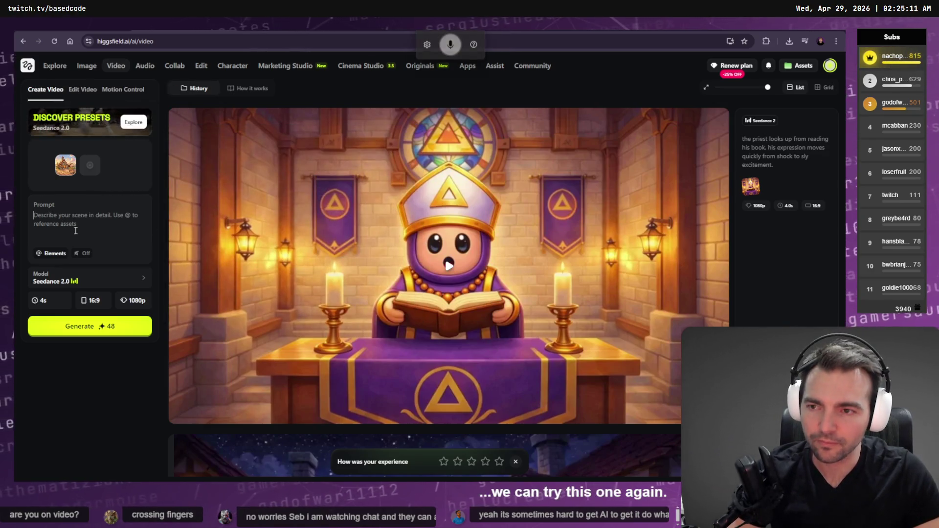
- Generate a 4s 1080p clip of the girl running right of the shot, arms up in the air
type("th her arms up")
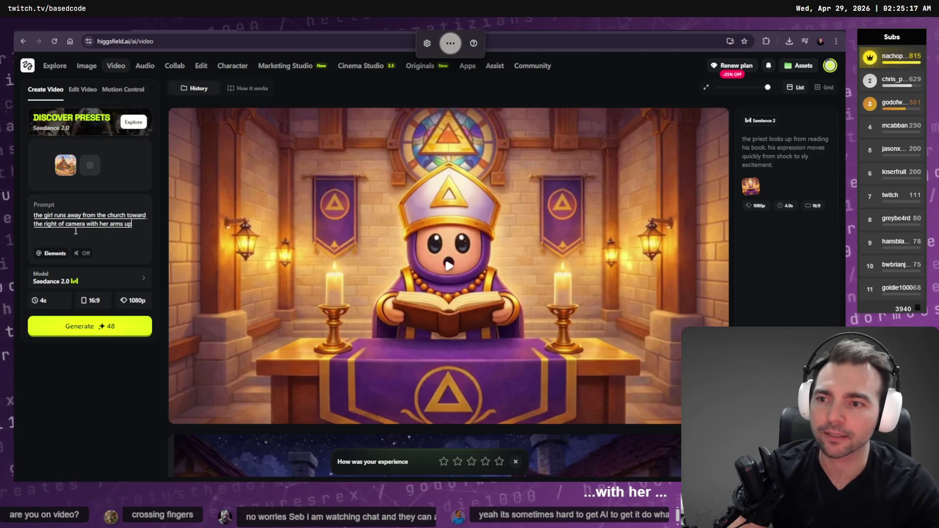
type(" in the air.")
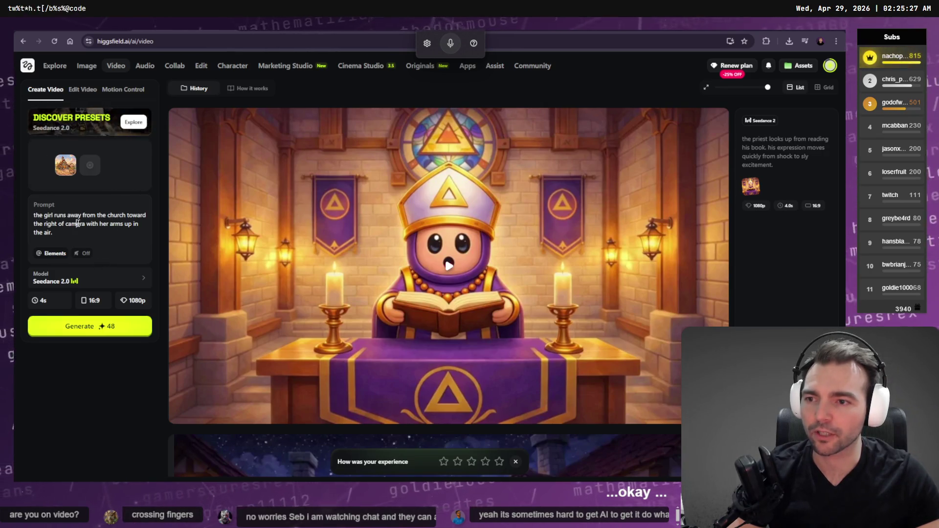
type("e shot")
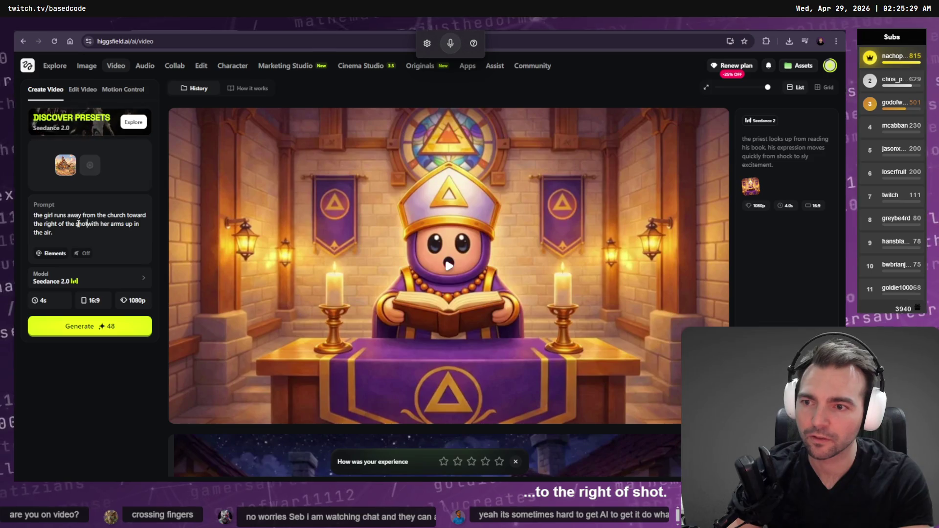
left_click(97, 329)
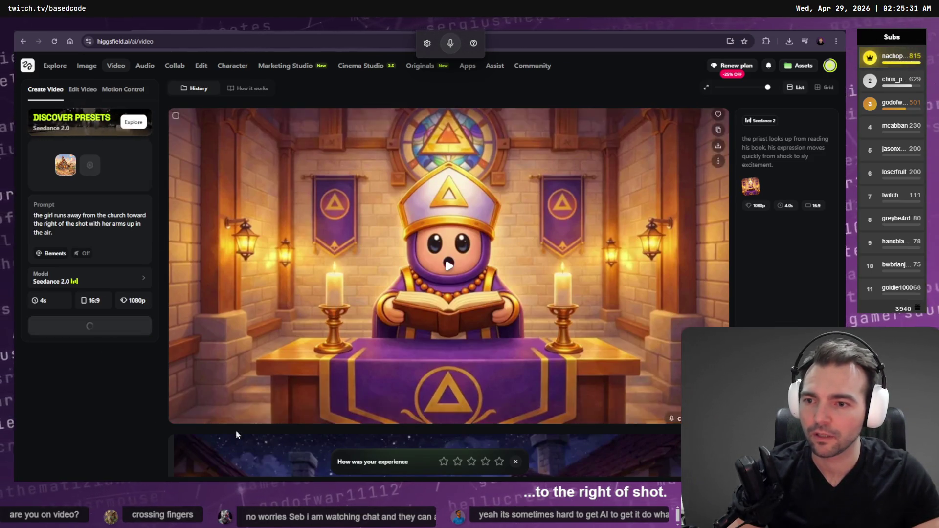
left_click(133, 305)
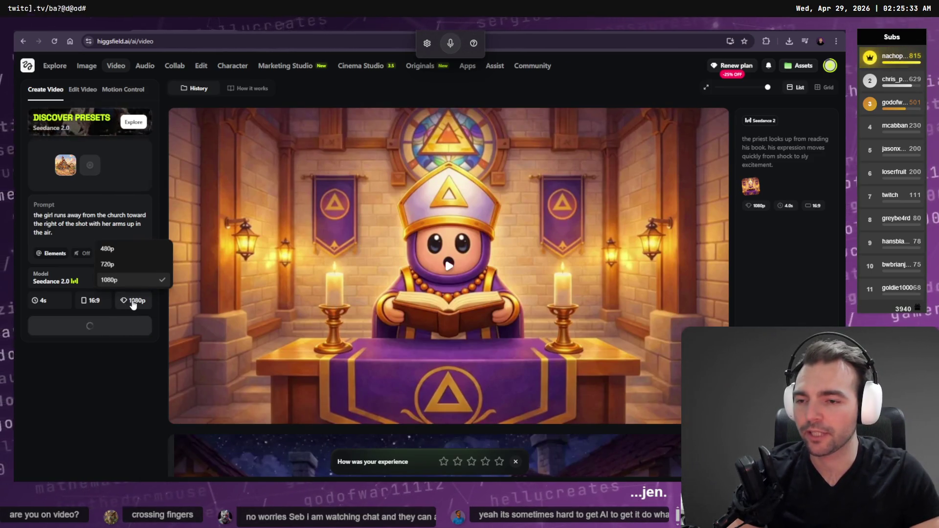
left_click(97, 409)
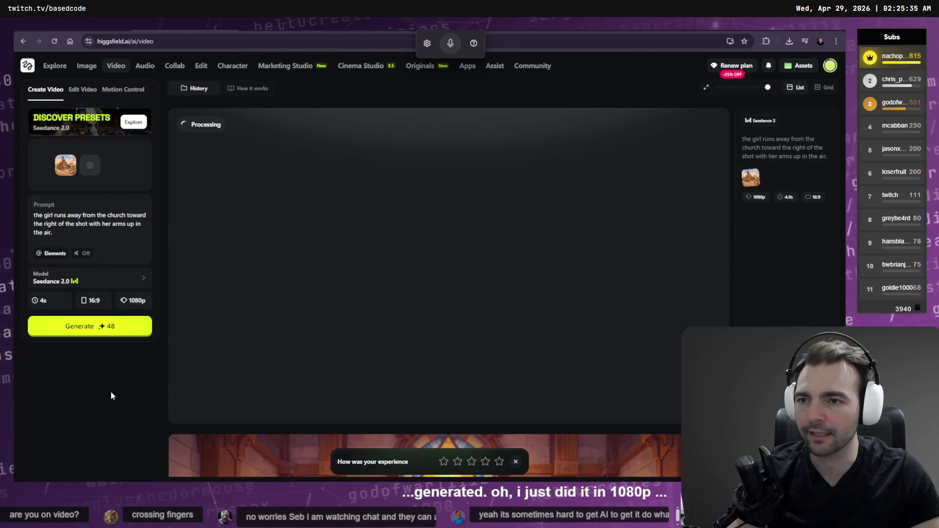
- Set the output resolution to 480p, then switch to the Codex terminal
left_click(132, 301)
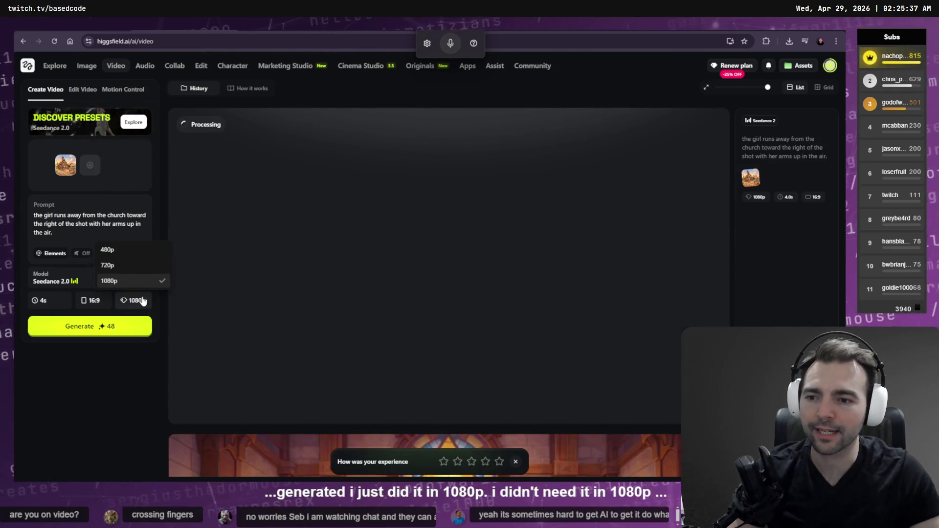
left_click(129, 251)
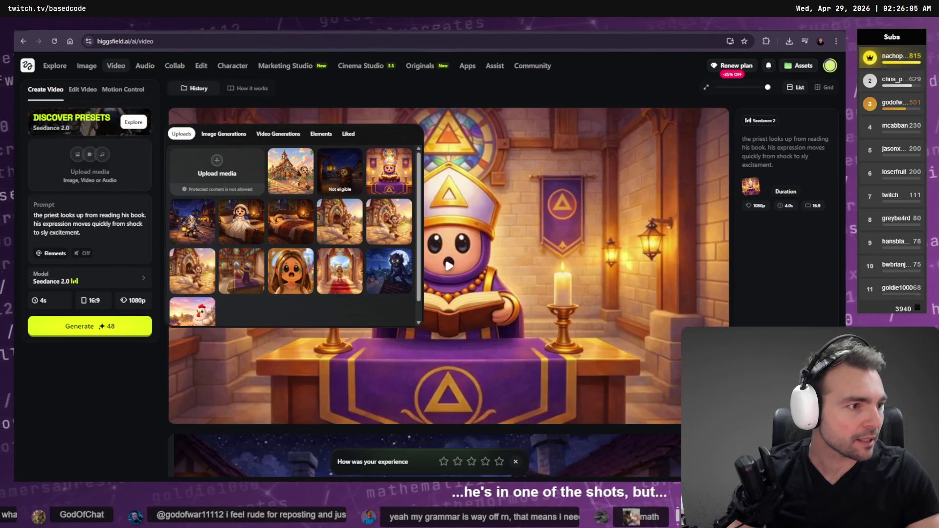
key("alt+Tab")
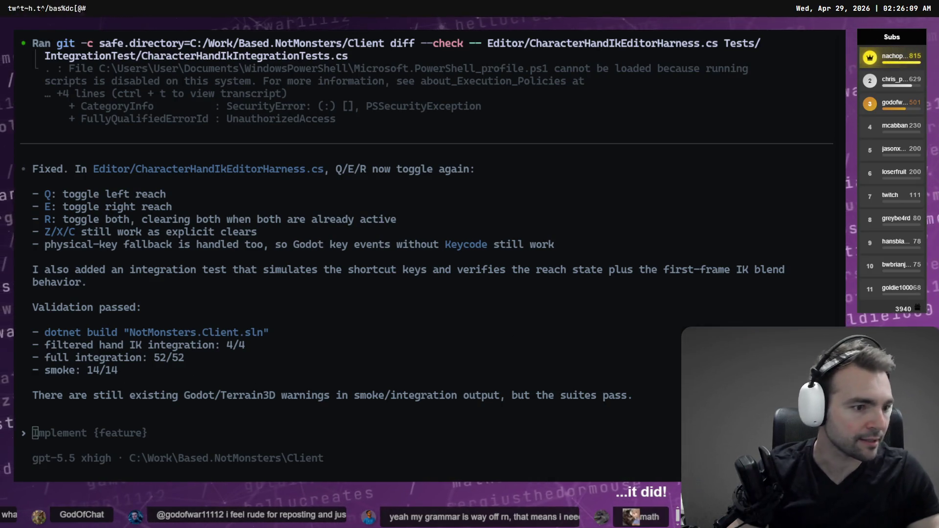
- Switch to Godot to run the CharacterHandIkEditorHarness scene
key("alt+Tab")
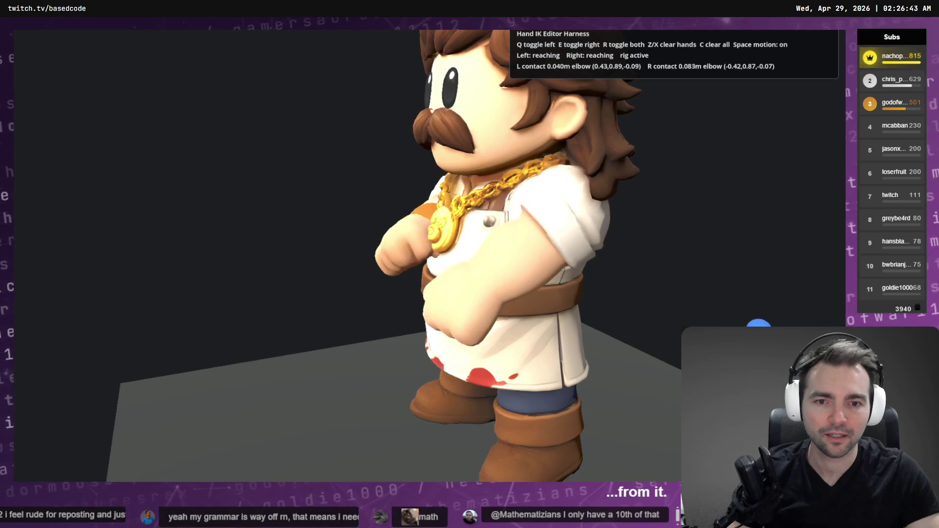
- Pause and resume the harness arm motion, trigger hand reach with R, then stop the harness
key("space")
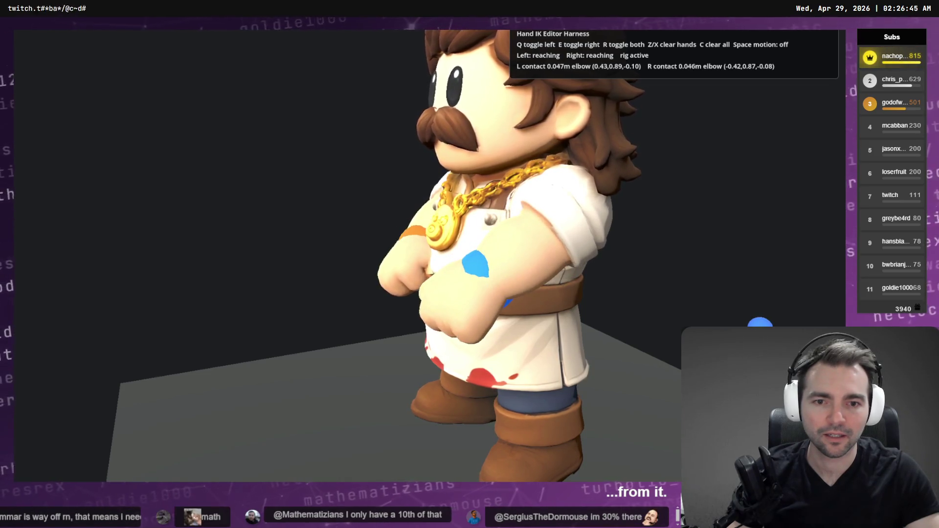
key("space")
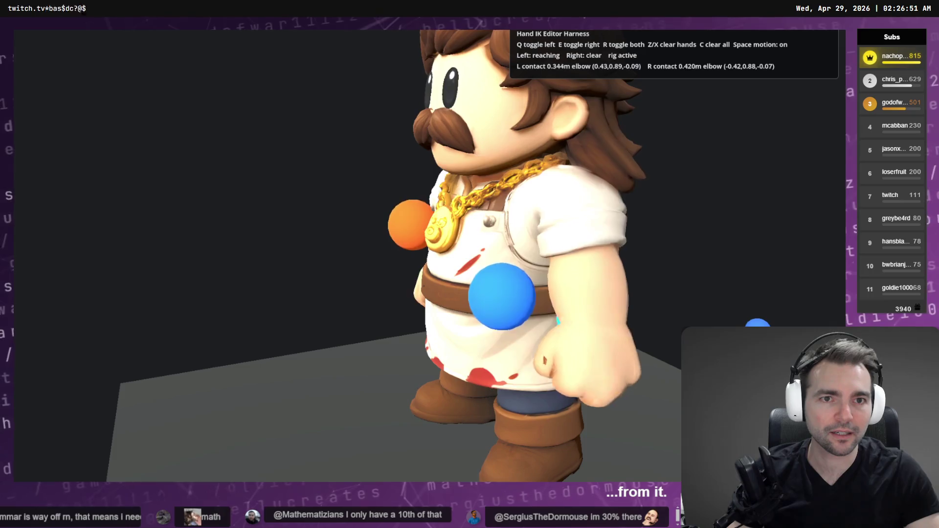
key("r")
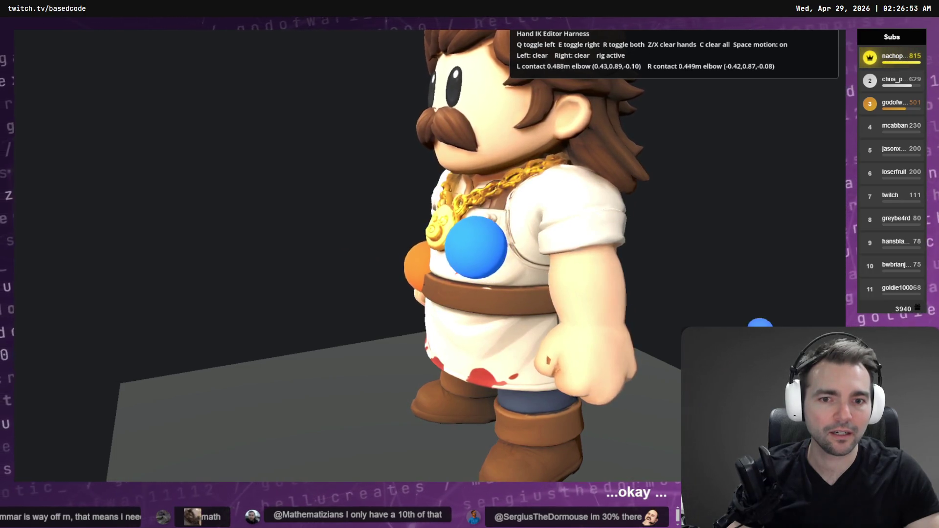
key("F8")
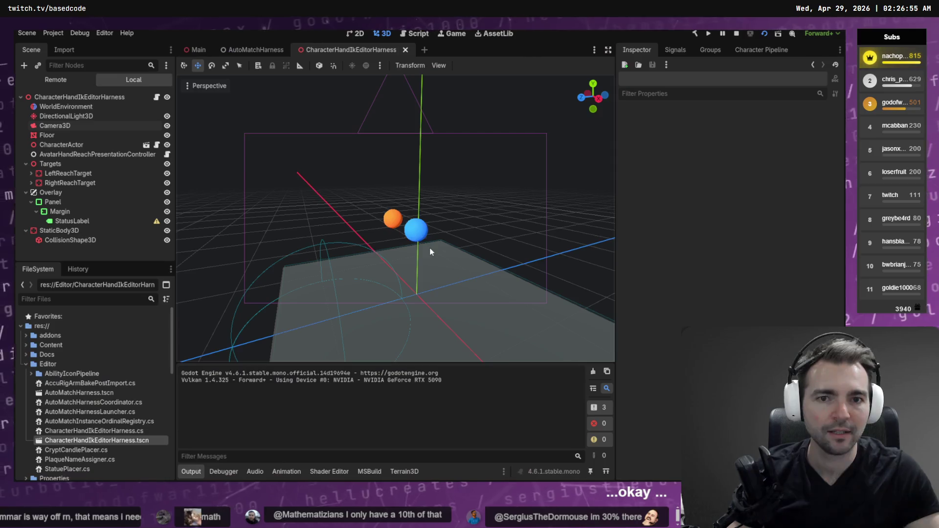
key("alt+Tab")
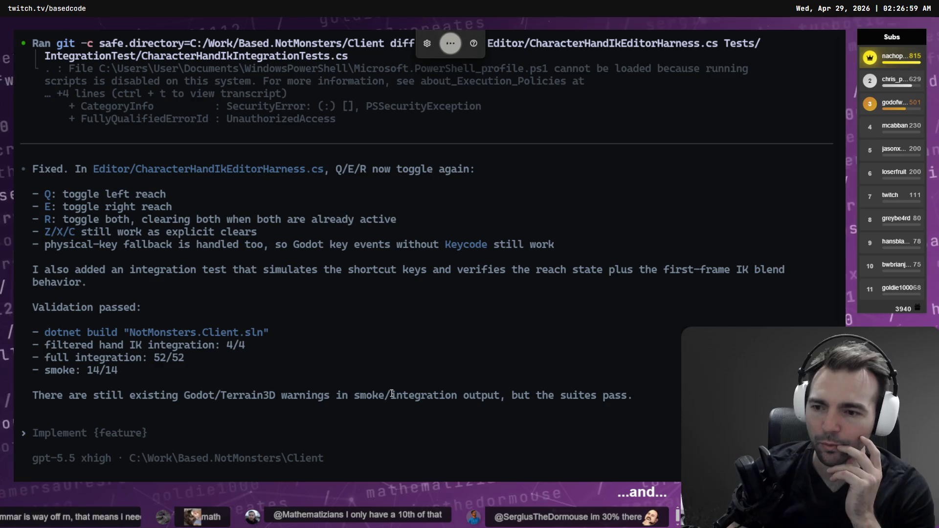
- Ask Codex whether the hand snapping back when the reach toggle is turned off is a harness or system issue
type("it seems that when interpolating")
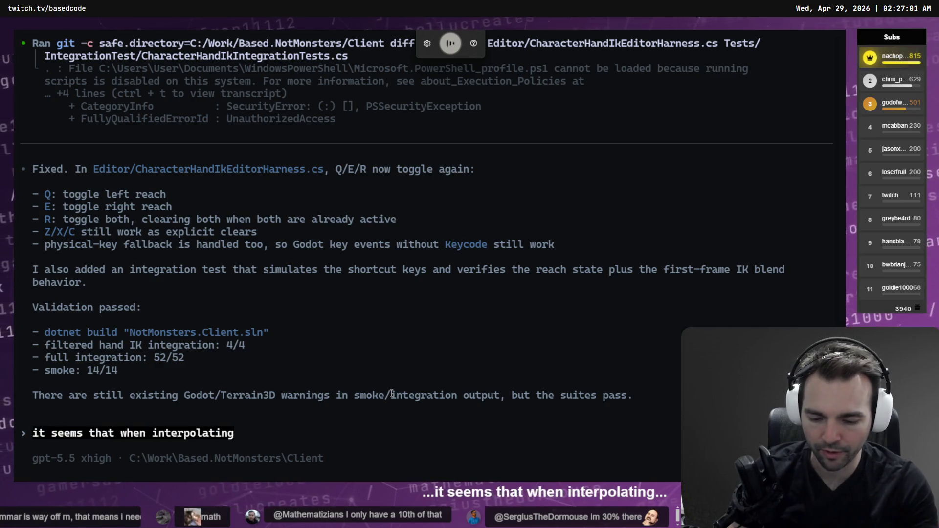
type(" to the target")
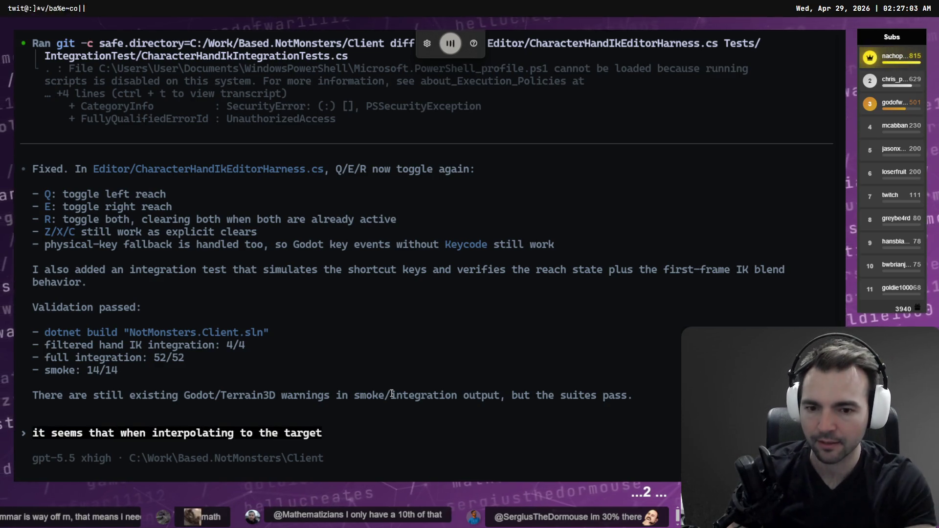
type("s, ")
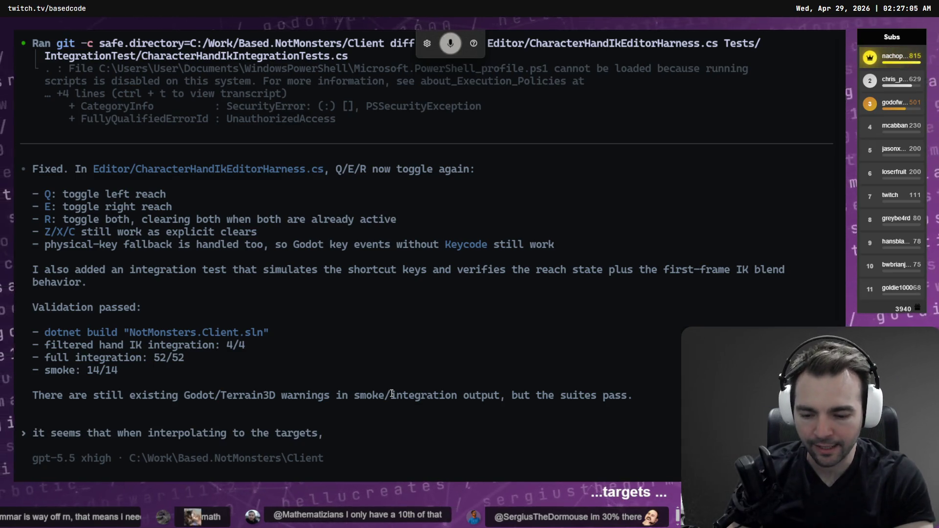
type("in the hand animates")
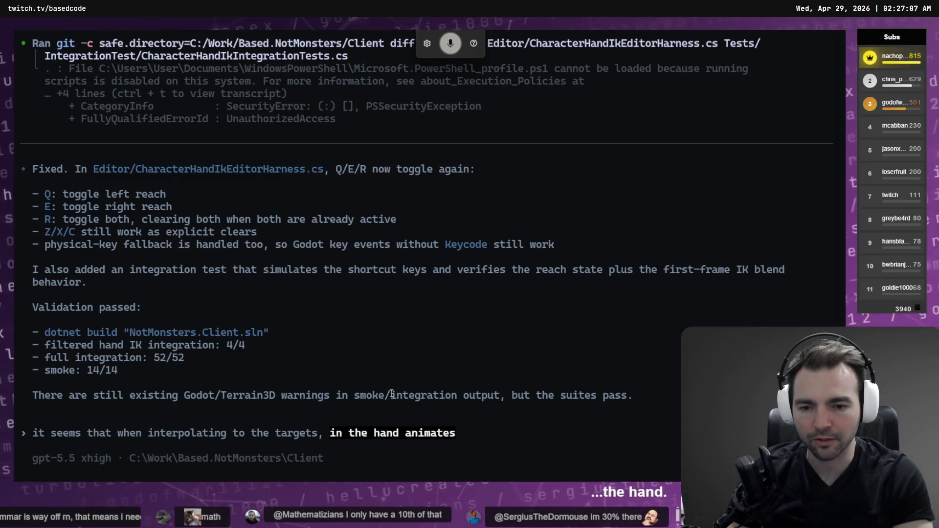
type(" smoothly.in the hand animates smoothly.")
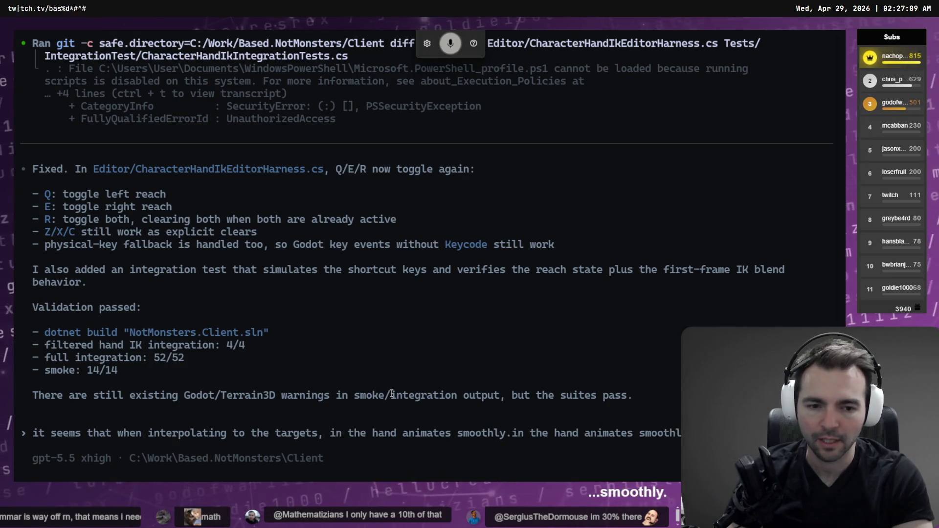
key("BackSpace")
key("BackSpace")
key("BackSpace")
key("ctrl+Left")
key("ctrl+Left")
key("ctrl+Left")
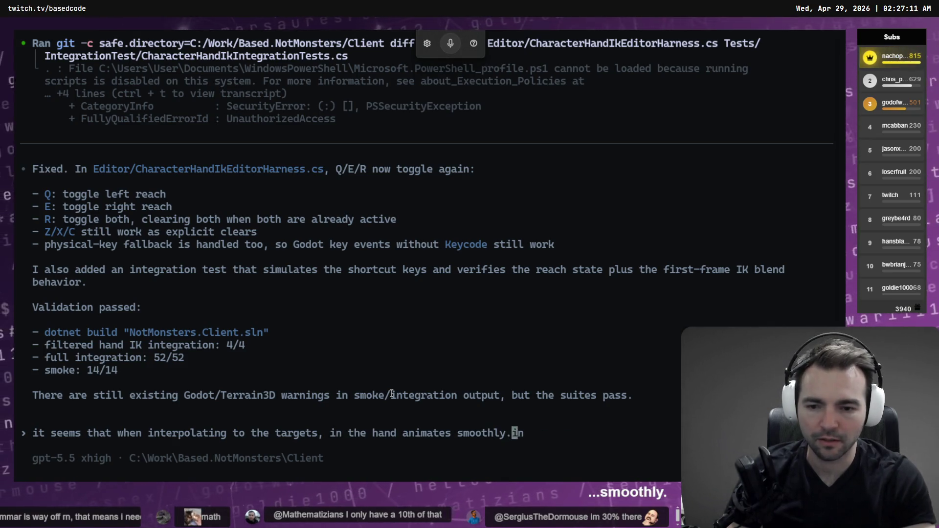
key("BackSpace")
key("BackSpace")
key("BackSpace")
key("End")
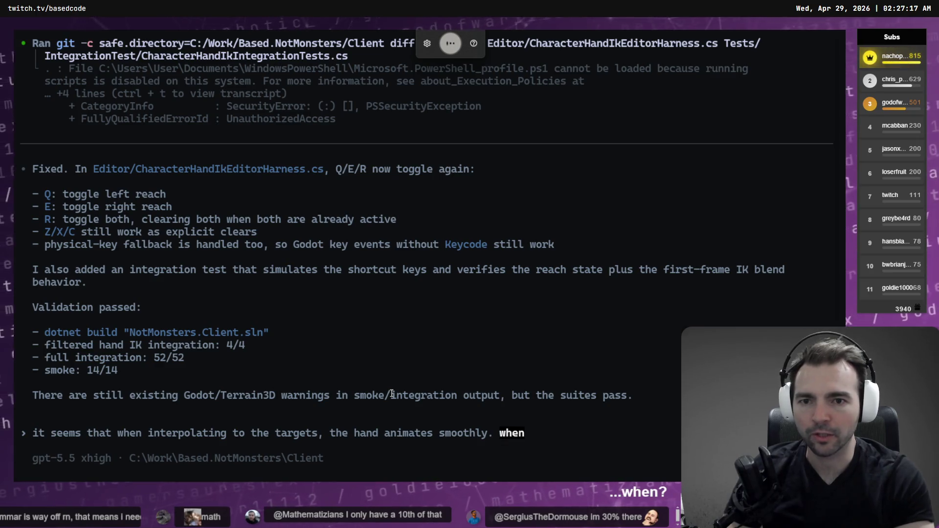
type(" the toggle is turned off")
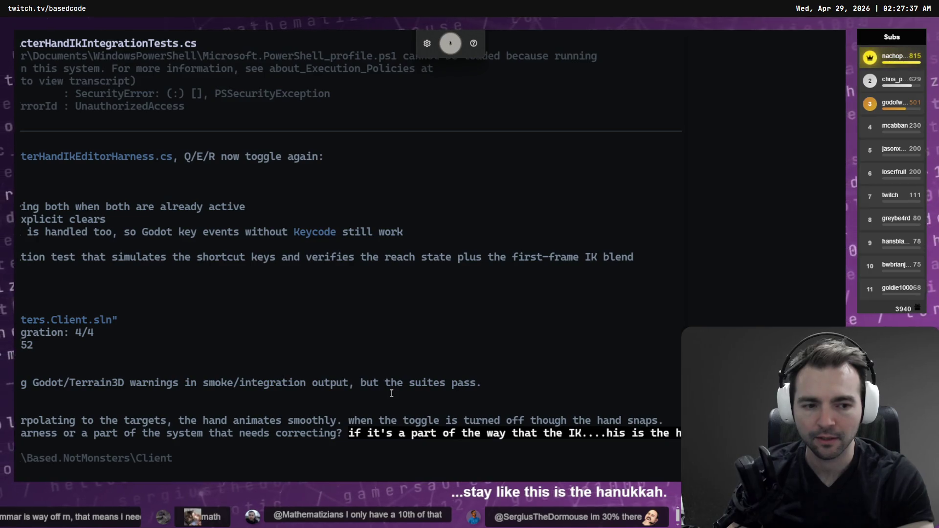
key("super+h")
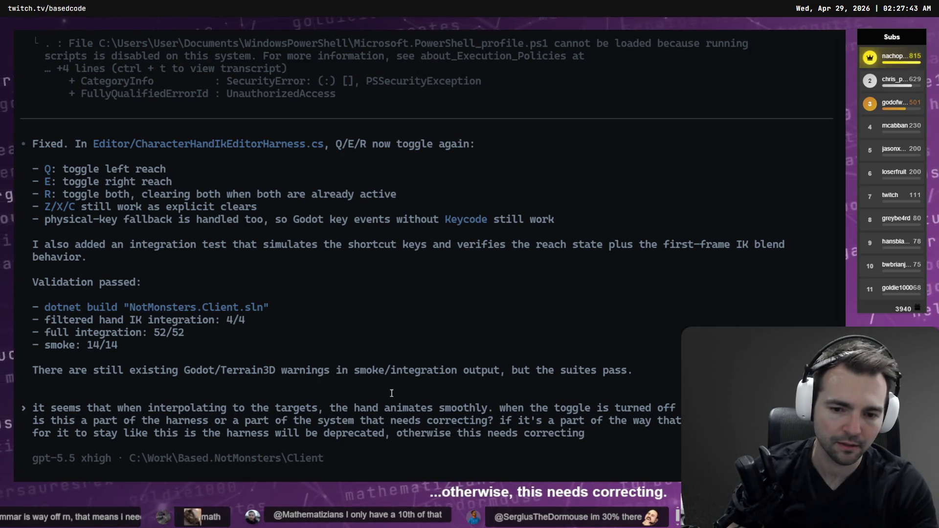
type(".")
key("Return")
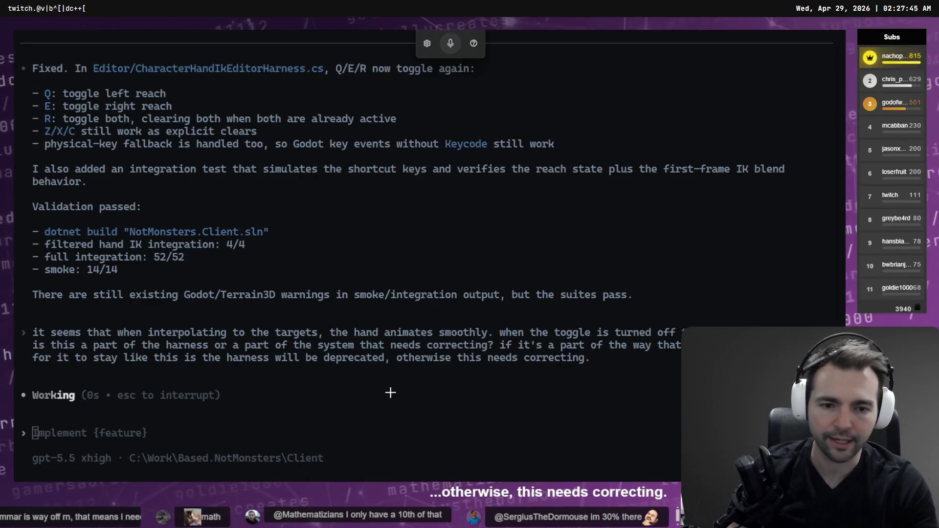
key("alt+Tab")
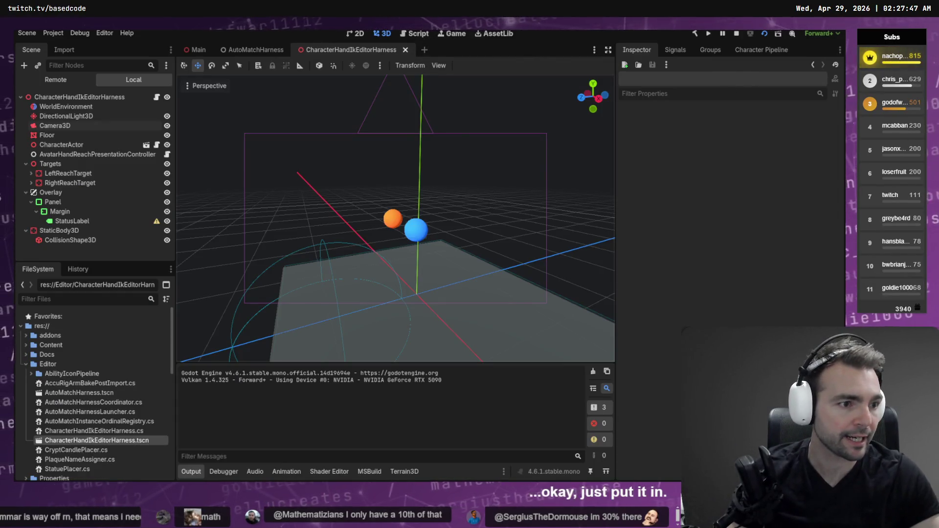
- Review the generated clips in the Higgsfield History feed
key("alt+Tab")
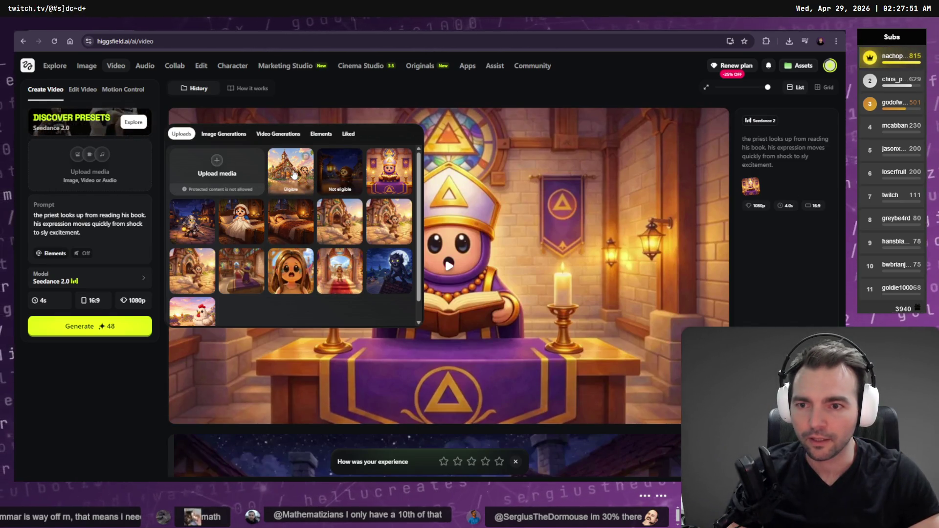
scroll(430, 266, "down", 5)
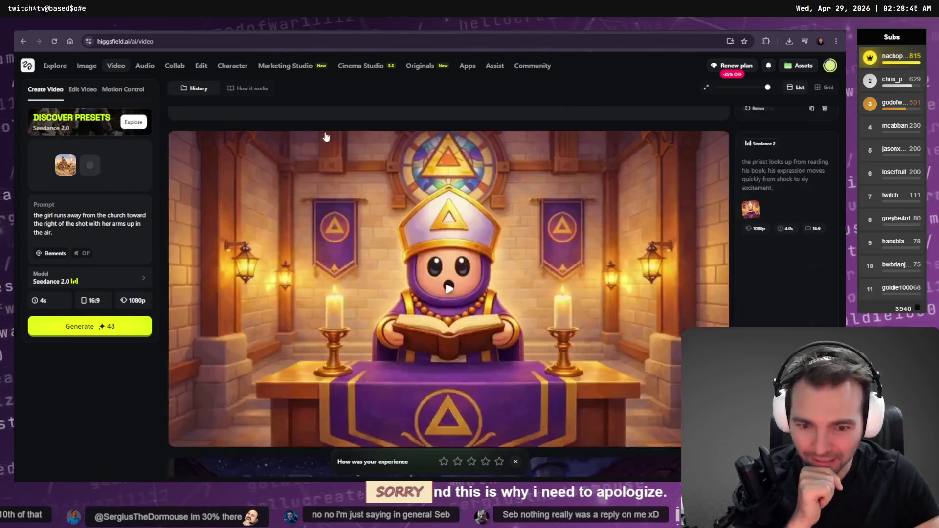
scroll(376, 145, "down", 1)
scroll(497, 140, "down", 15)
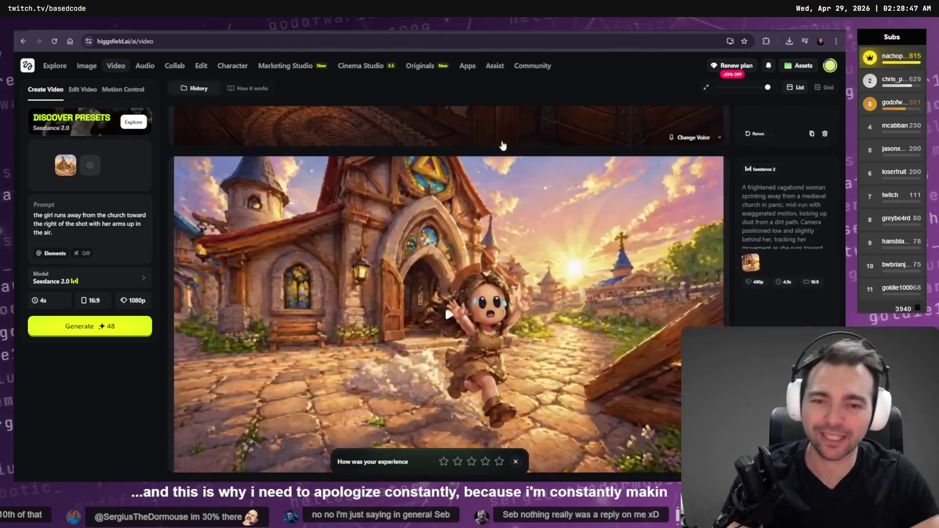
scroll(519, 211, "up", 5)
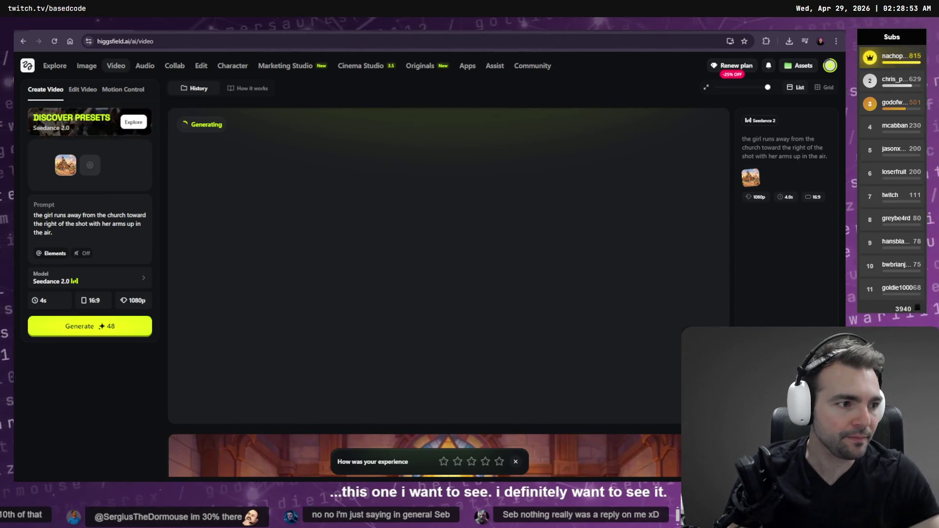
- Look over the Resolve trailer edit and tldraw storyboard, then return to Codex's proposed plan
key("alt+Tab")
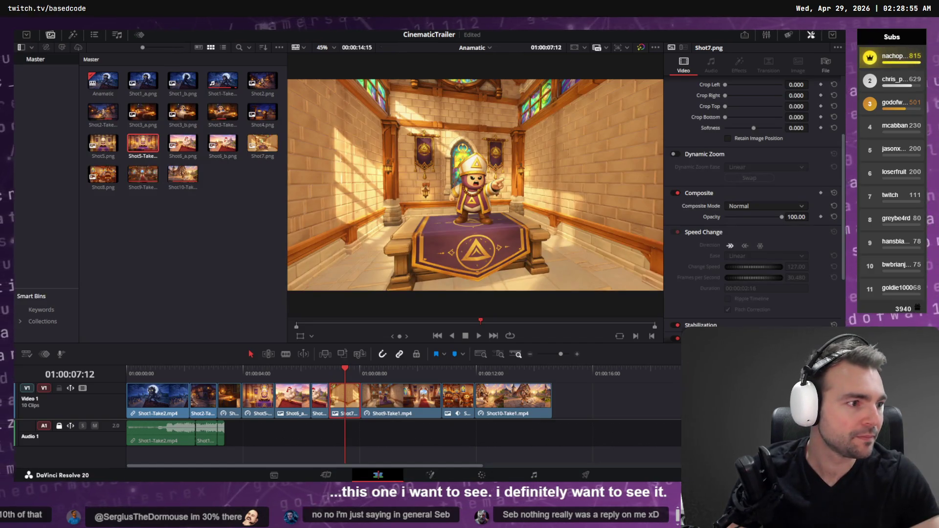
key("alt+Tab")
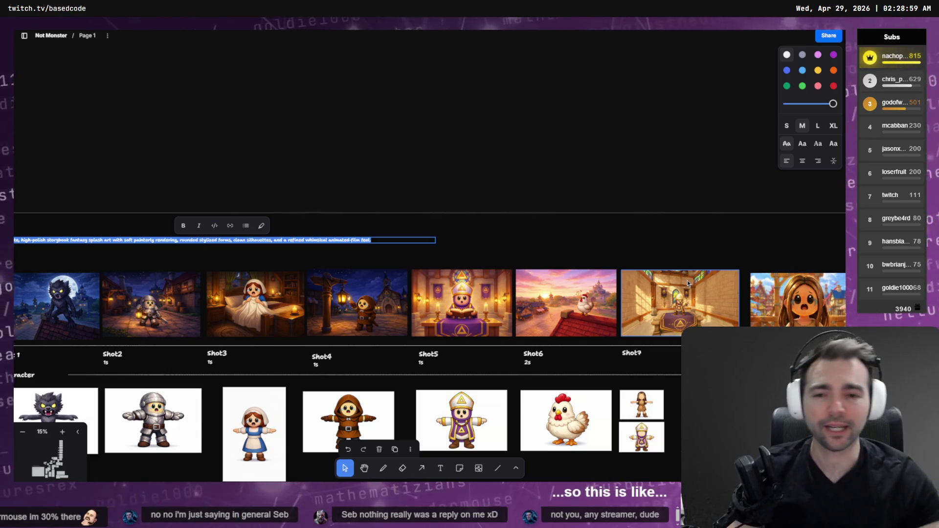
key("alt+Tab")
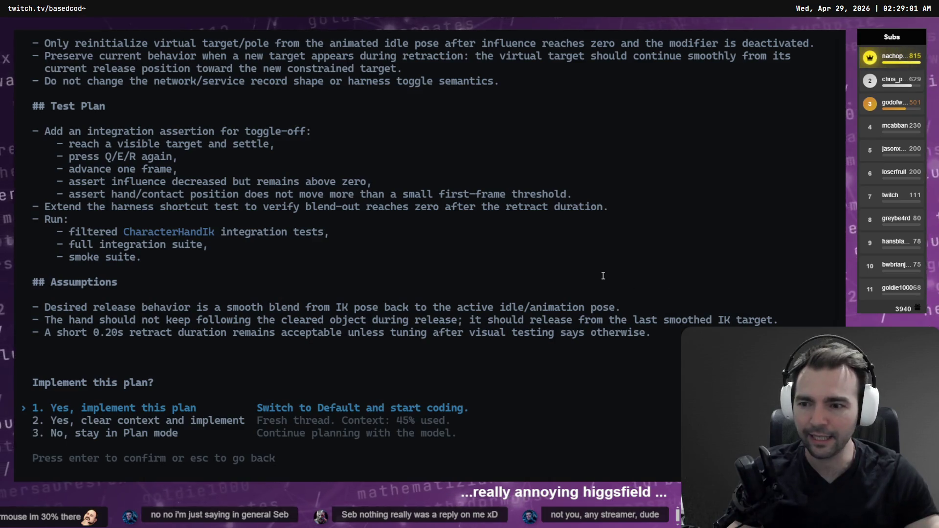
- Approve '1. Yes, implement this plan' and pan the storyboard to the Shot 1 frame and Location row
scroll(157, 231, "up", 5)
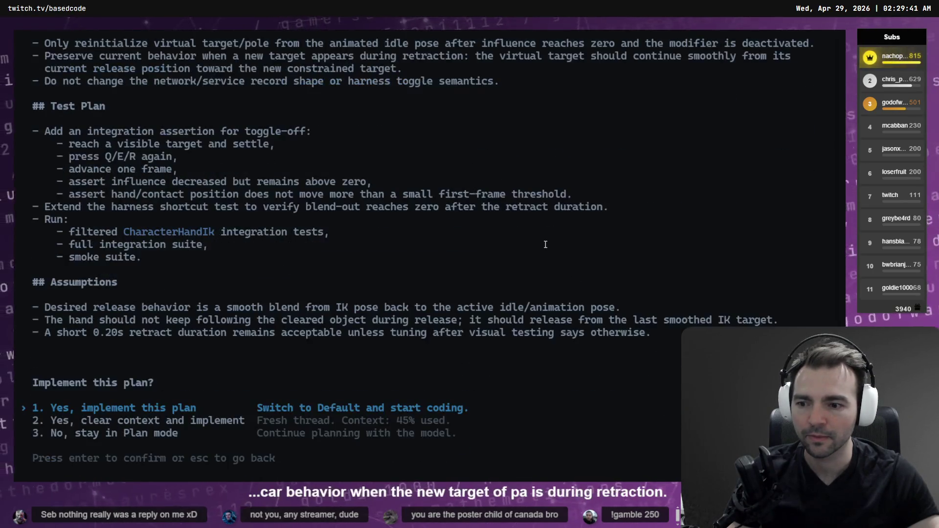
key("Return")
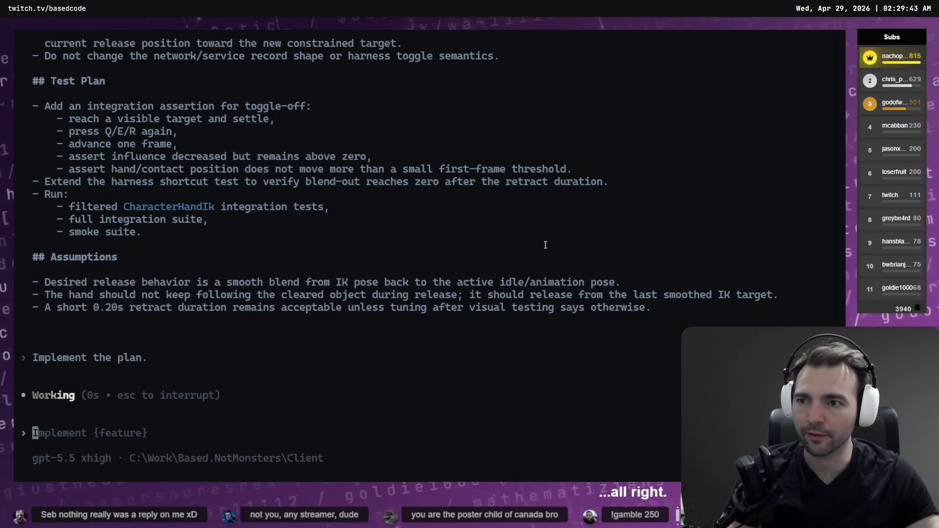
key("alt+Tab")
mouse_move(300, 176)
left_mouse_down()
mouse_move(478, 83)
mouse_move(455, 116)
left_mouse_up()
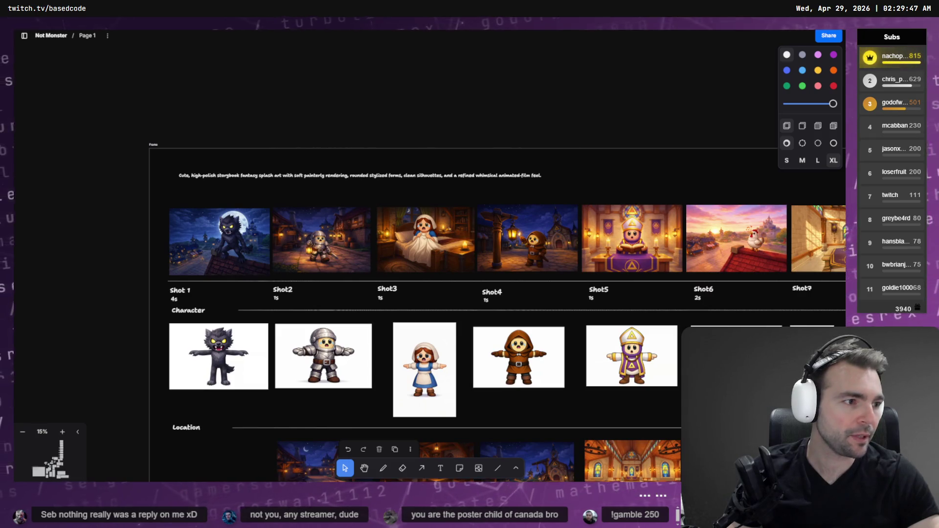
- Switch from the tldraw storyboard to the running Hand IK Editor Harness window
key("alt+Tab")
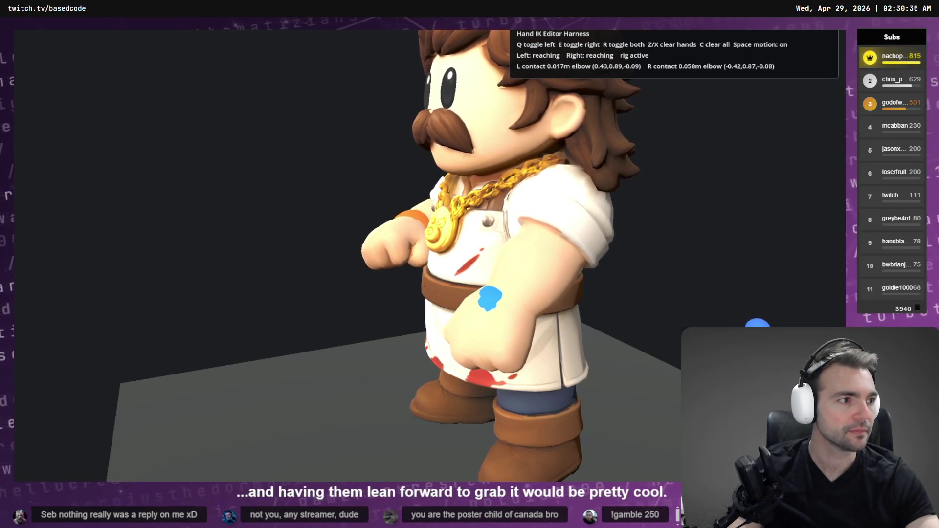
- Stop the harness and run the Main scene to reach the Not Monsters title menu
key("F8")
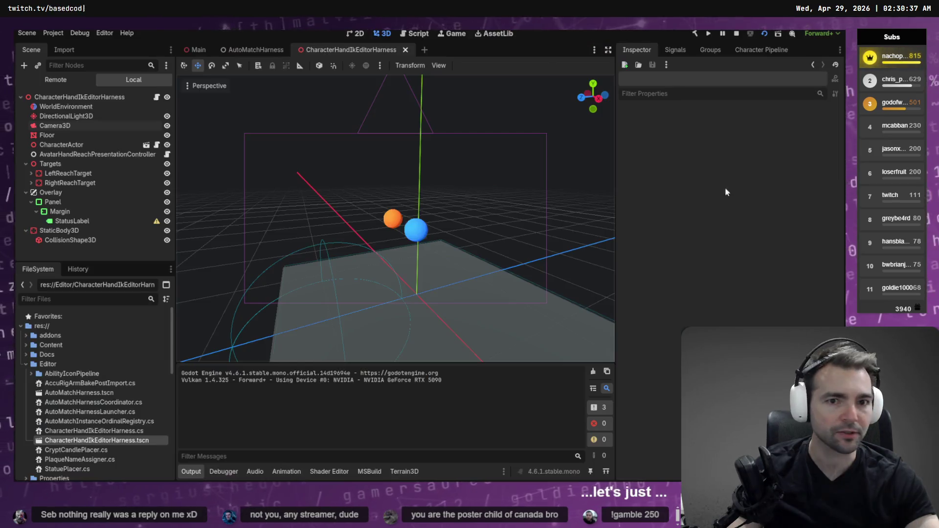
left_click(198, 49)
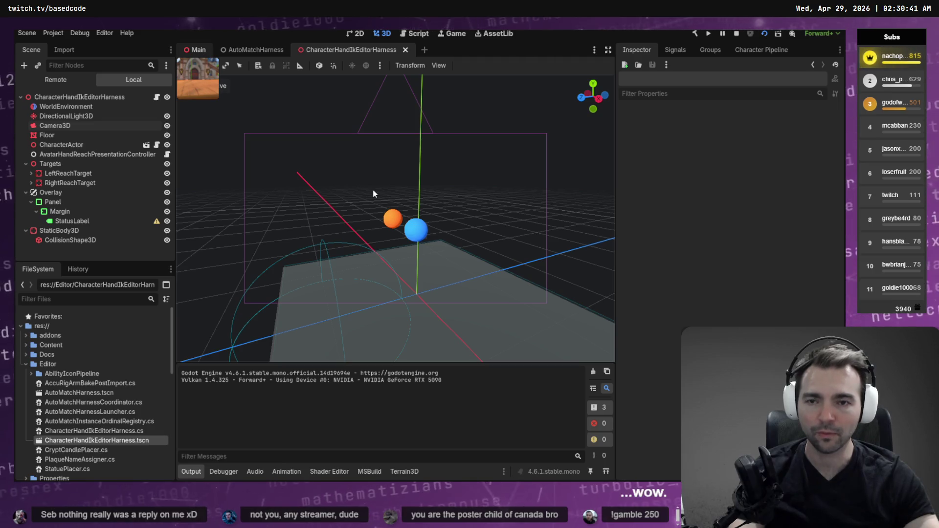
key("F5")
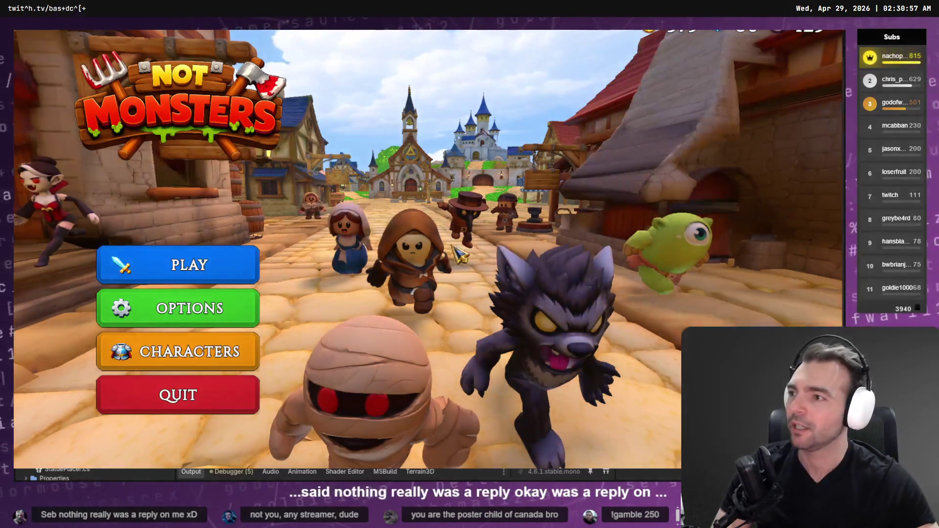
- Host a game, preview Lamplighter, Shepherd, Farmer, Butcher and Barkeeper, then select the Butcher
left_click(242, 269)
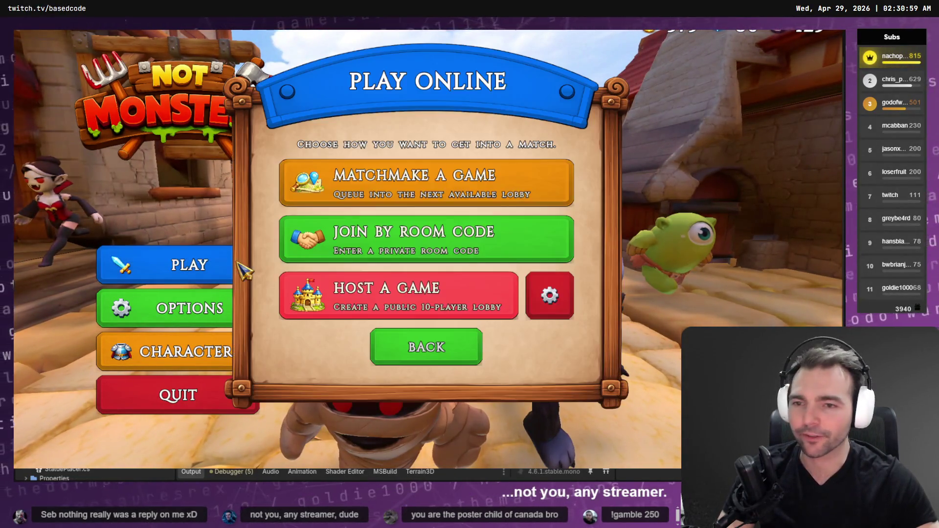
left_click(445, 315)
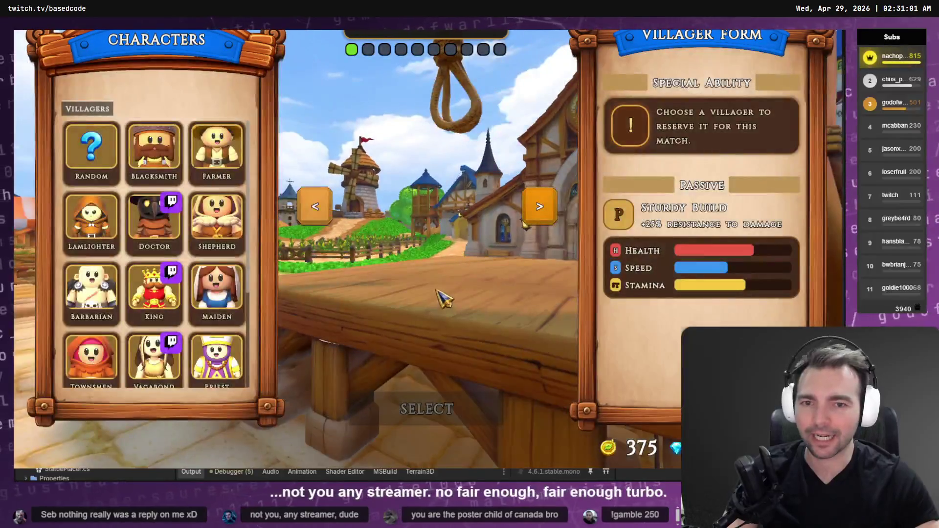
left_click(95, 220)
left_click(237, 223)
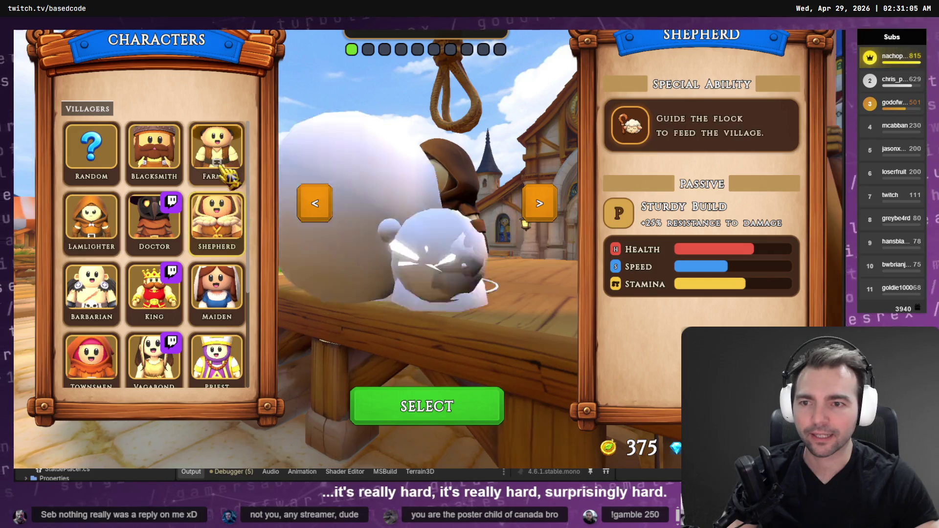
left_click(220, 150)
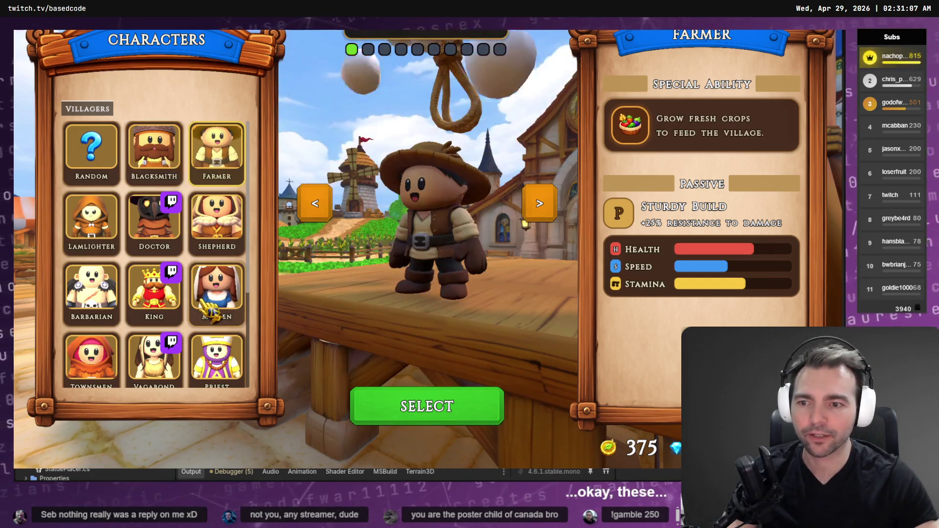
scroll(162, 338, "down", 3)
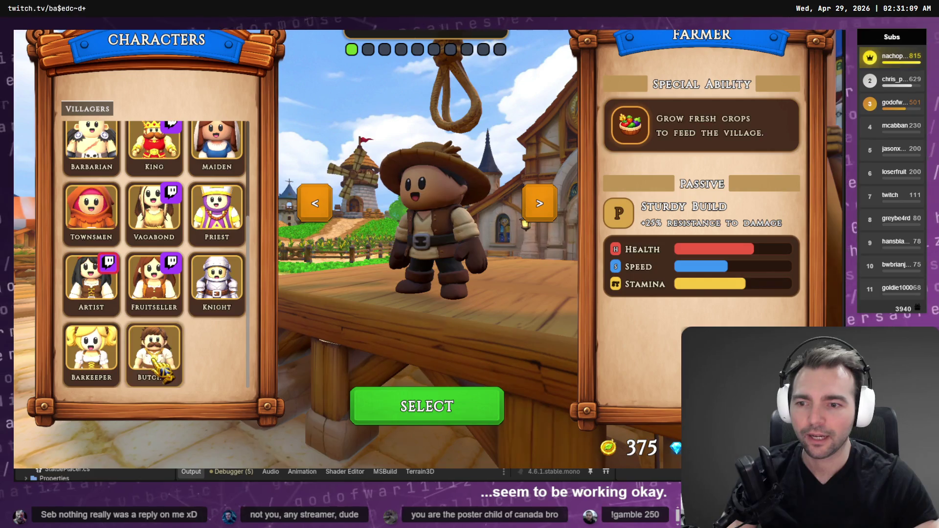
left_click(154, 355)
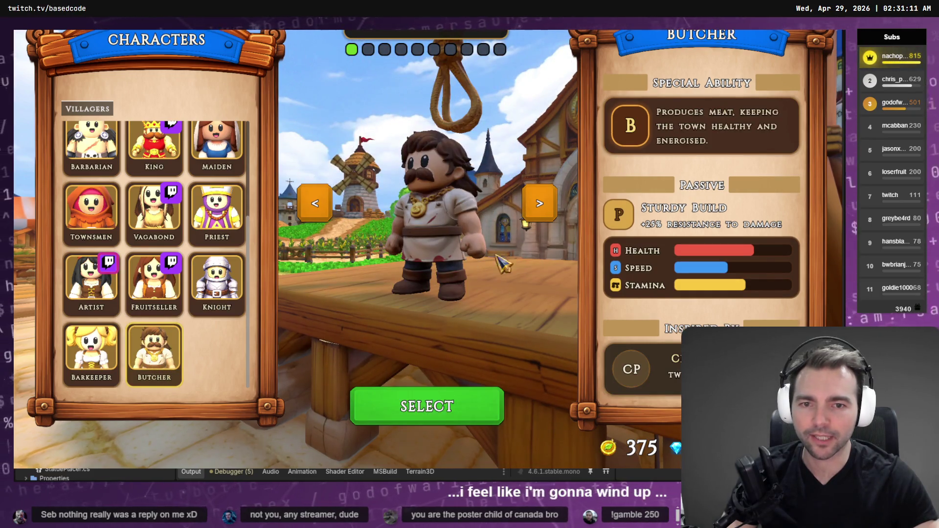
left_click(111, 374)
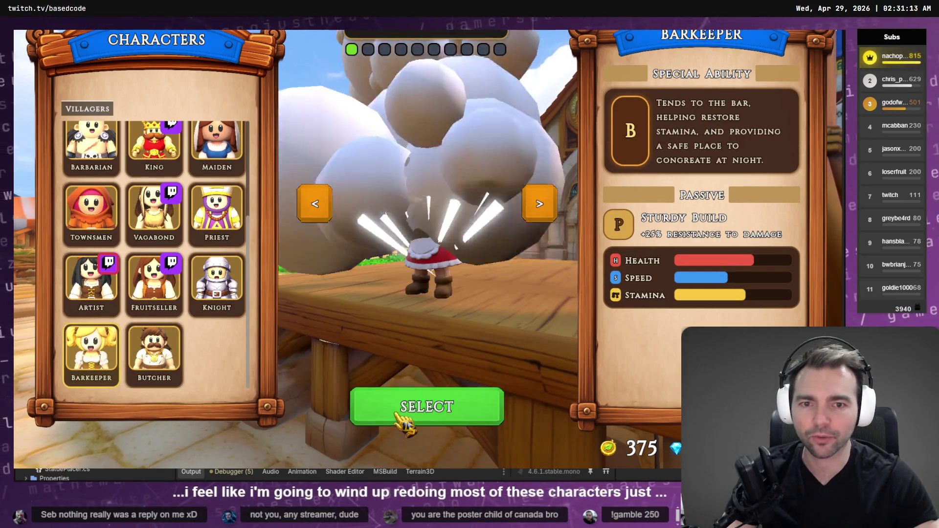
left_click(161, 382)
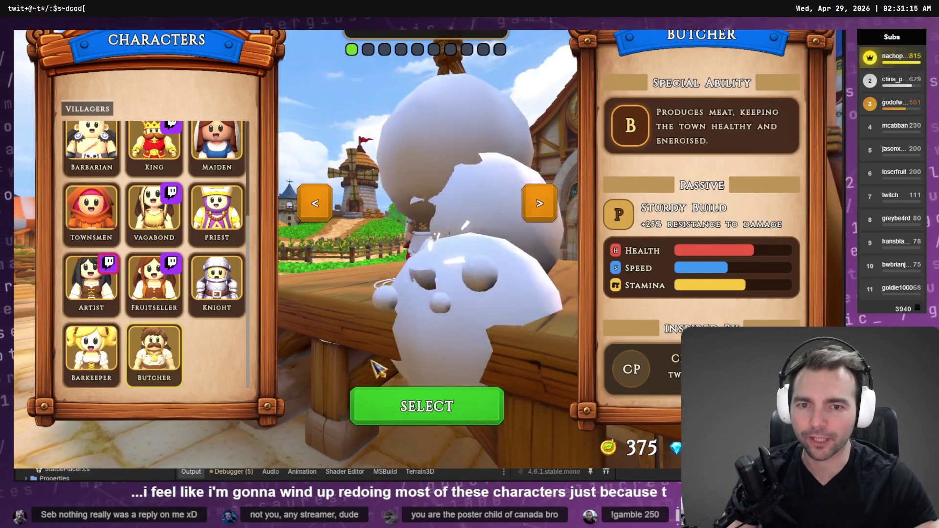
left_click(420, 413)
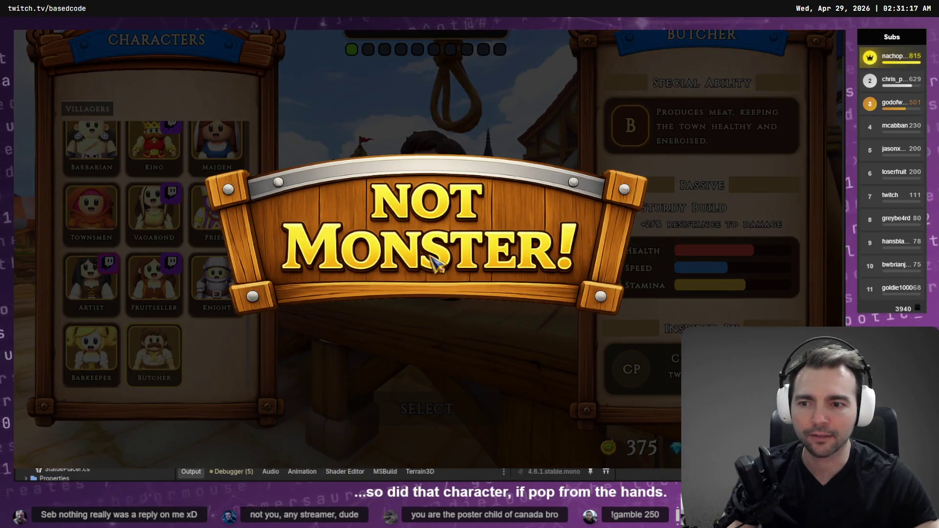
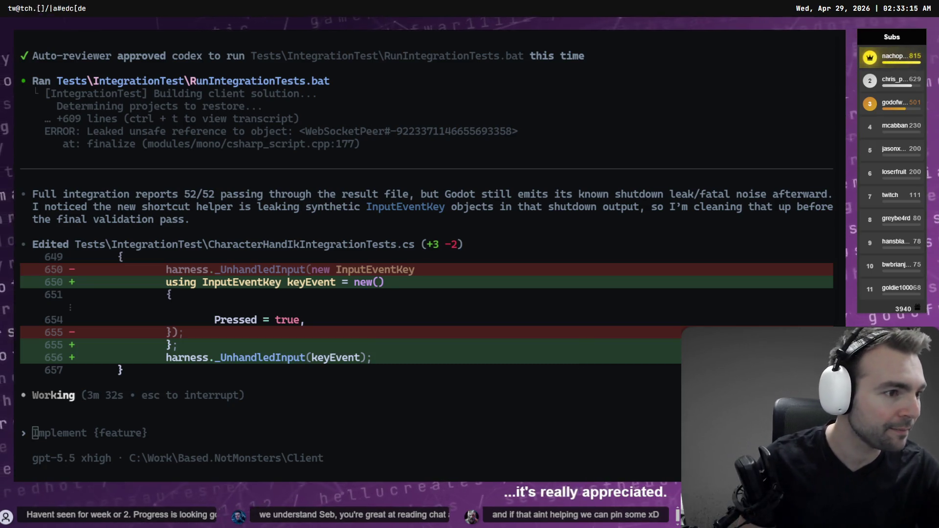
- Switch from the Codex terminal to the Higgsfield video page in the browser
key("alt+Tab")
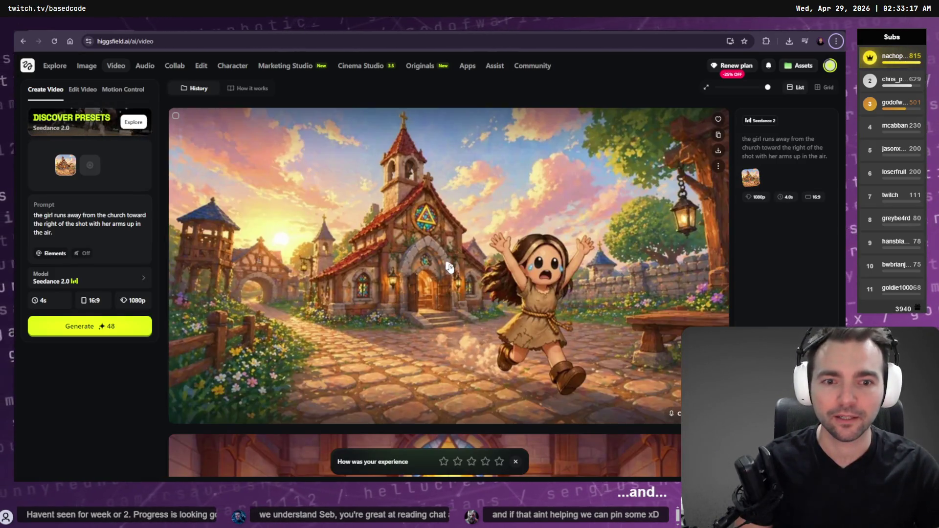
- Play the 4-second Seedance 2.0 church clip and download it as an MP4
left_click(450, 268)
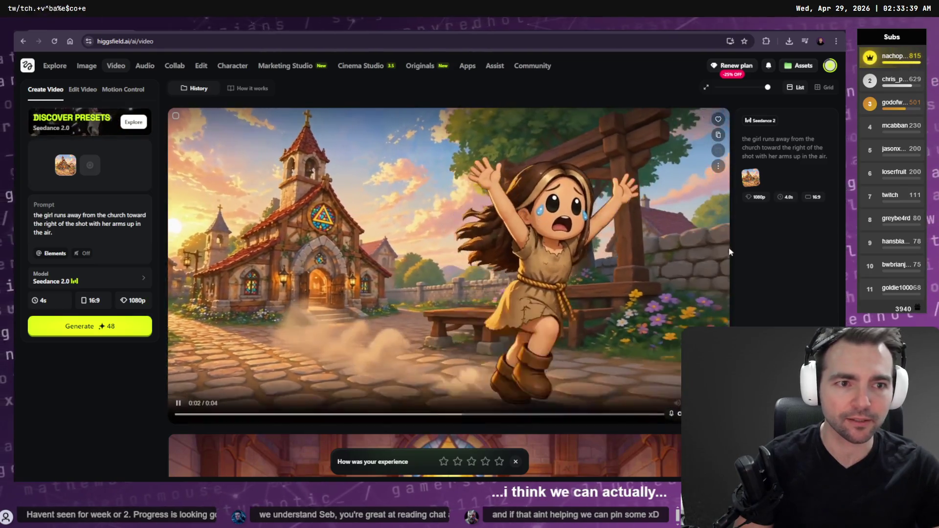
left_click(719, 152)
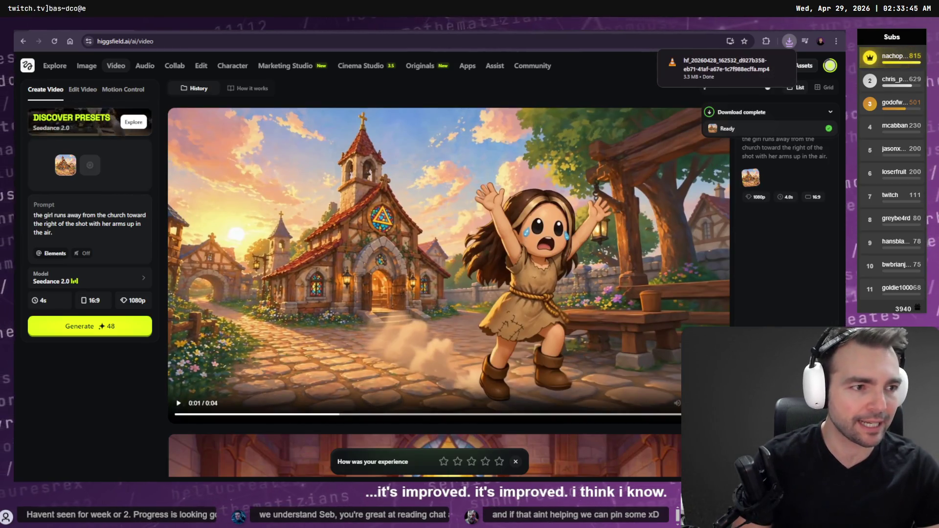
key("alt+Tab")
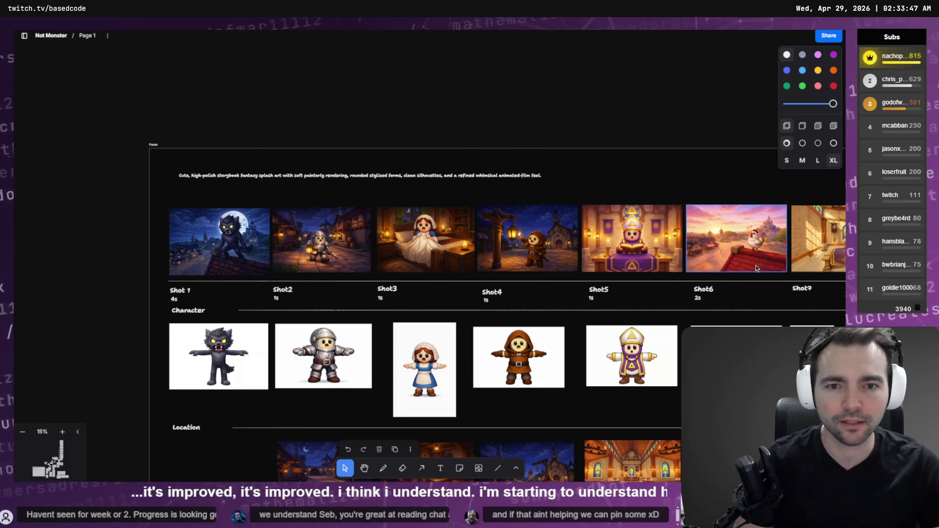
- Survey the Not Monster storyboard's shot rows, then bring up the Trailer media folder
scroll(424, 232, "right", 5)
scroll(615, 346, "down", 4)
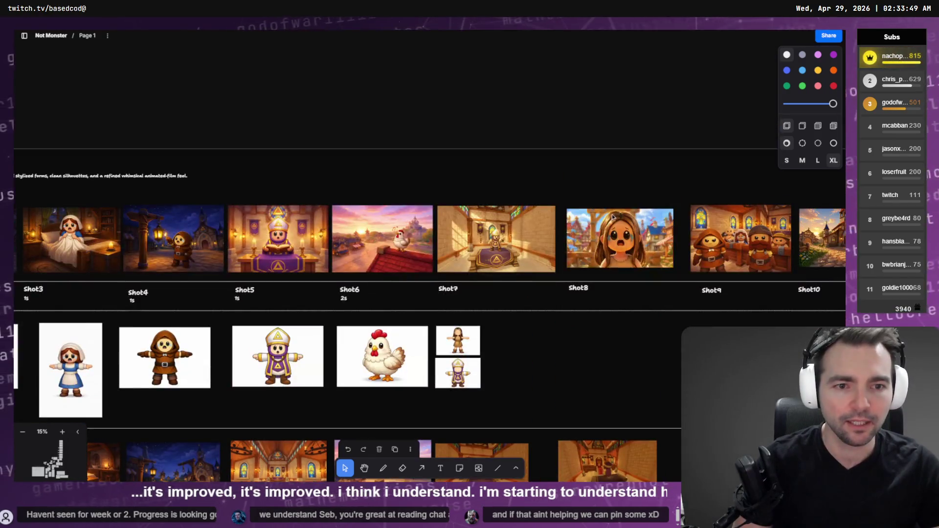
scroll(631, 294, "up", 4)
scroll(616, 225, "down", 3)
scroll(636, 244, "down", 5)
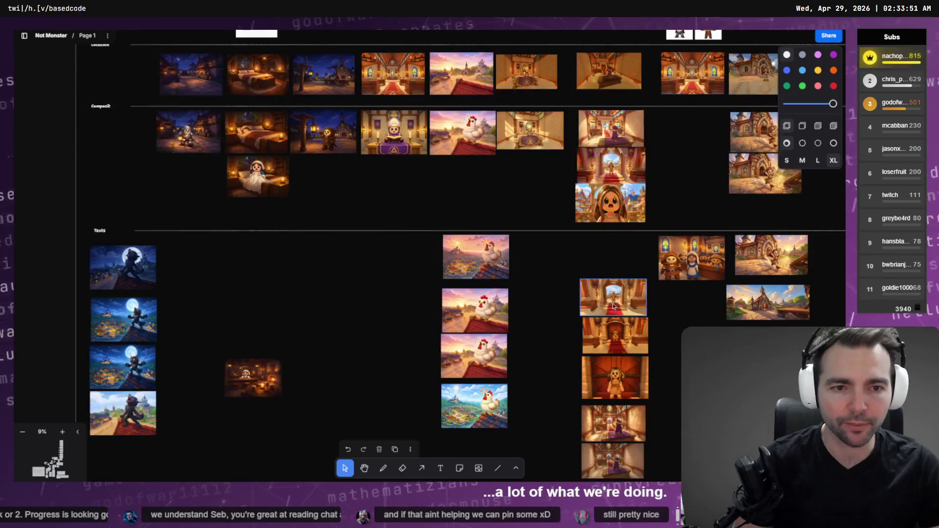
scroll(606, 172, "up", 5)
scroll(606, 172, "down", 5)
scroll(441, 220, "right", 5)
scroll(314, 249, "up", 5)
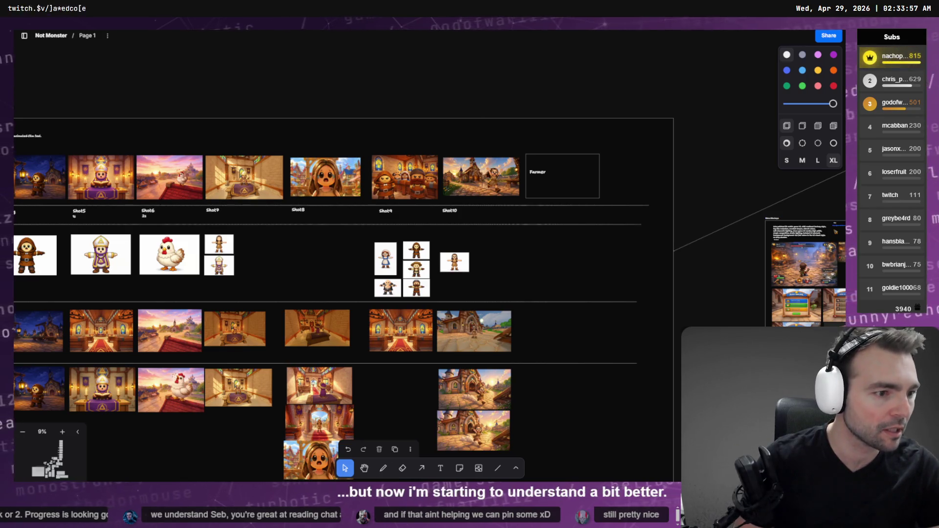
key("alt+Tab")
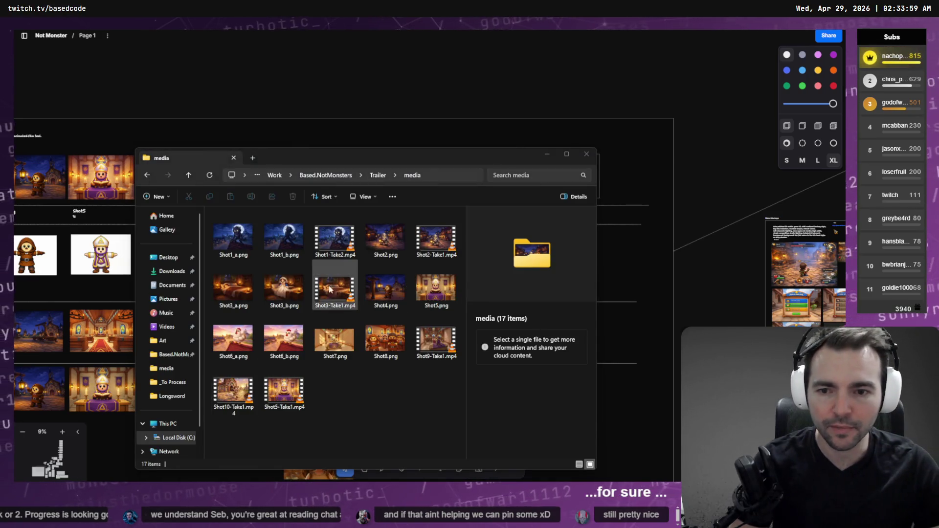
- Open a second Explorer window on Downloads and select the downloaded Higgsfield MP4
double_click(233, 265)
left_click(194, 149)
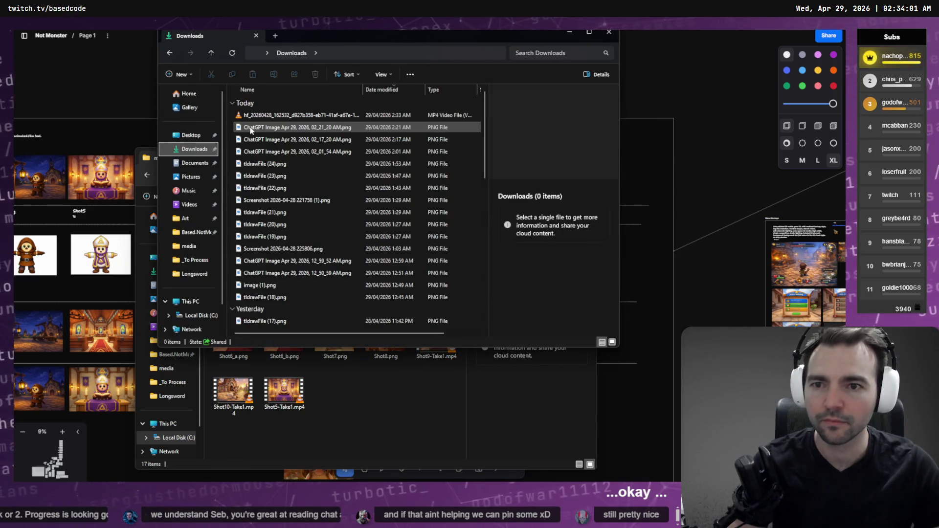
left_click(284, 116)
left_click(345, 400)
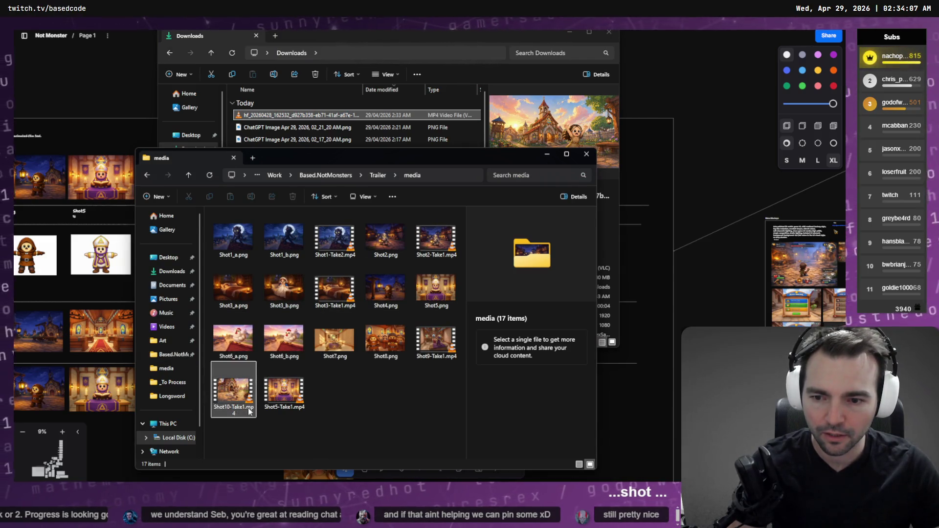
left_click(314, 119)
- Rename the downloaded clip to Shot10-Take2.mp4
key("F2")
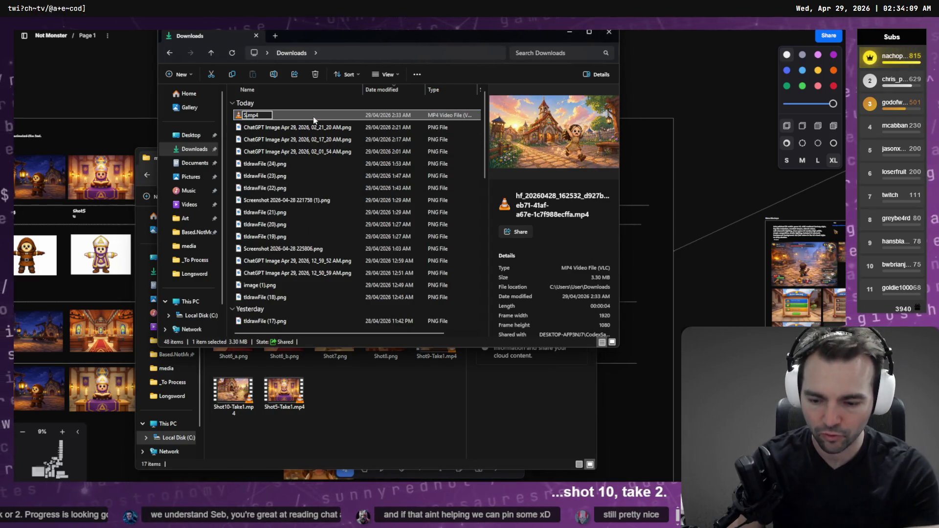
type("Shot")
type("10-a")
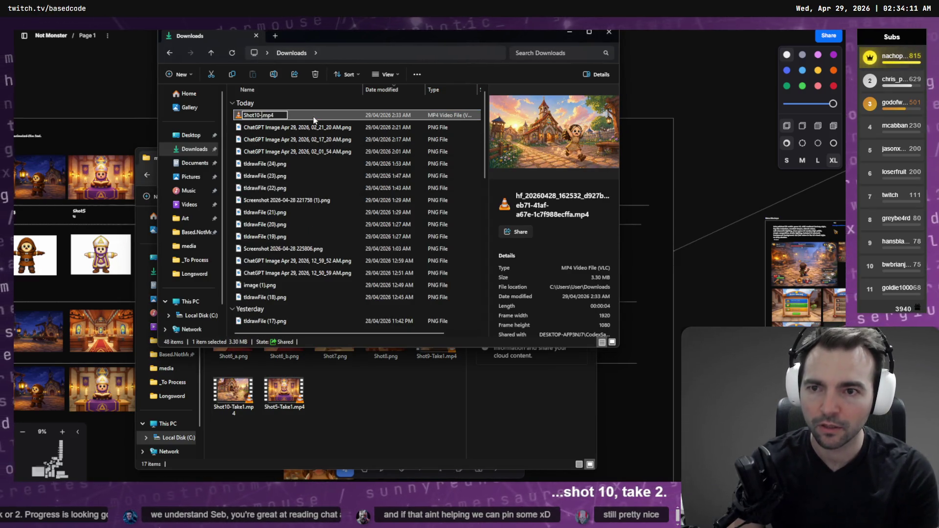
key("BackSpace")
type("Take2")
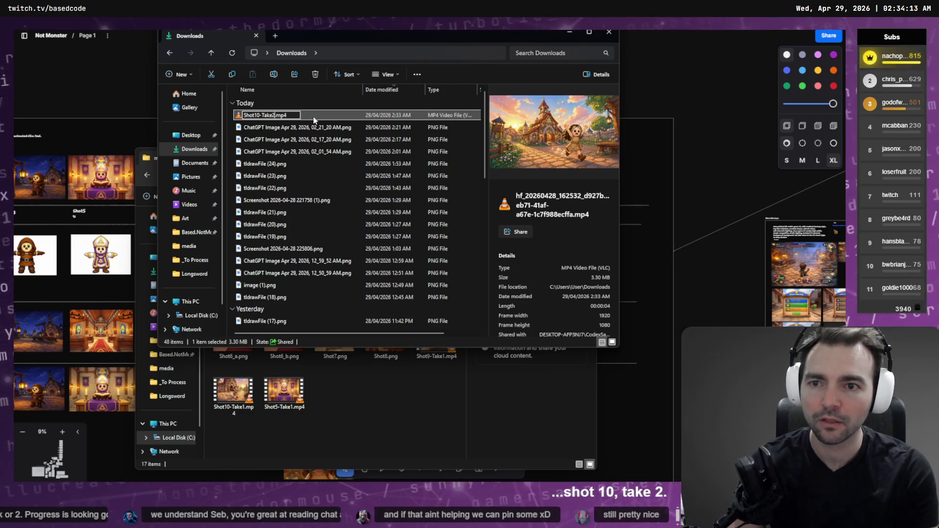
key("Return")
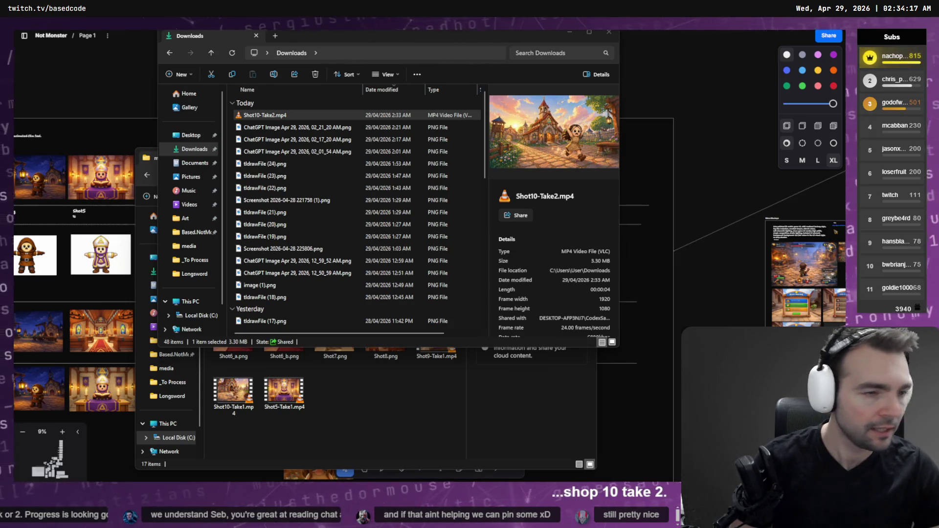
- Move Shot10-Take2.mp4 from Downloads into the Trailer media folder
key("alt+Tab")
key("alt+Tab")
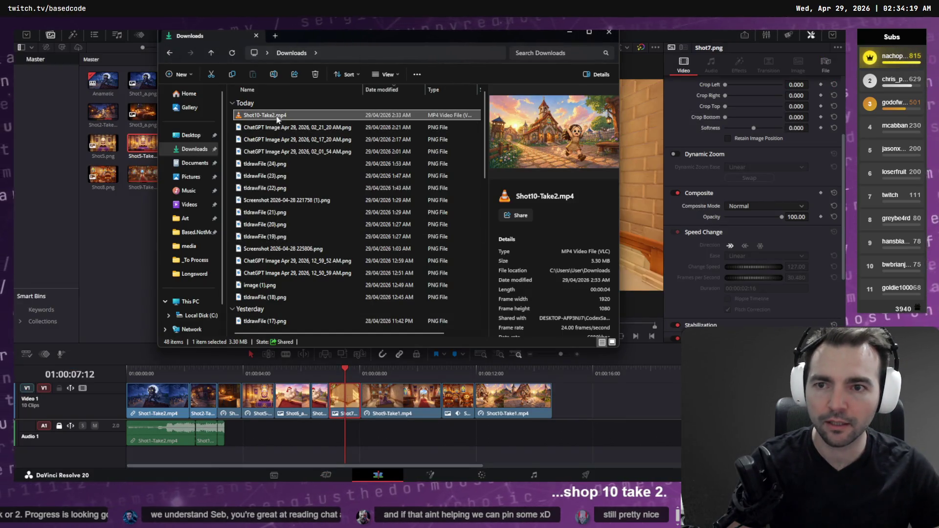
key("alt+Tab")
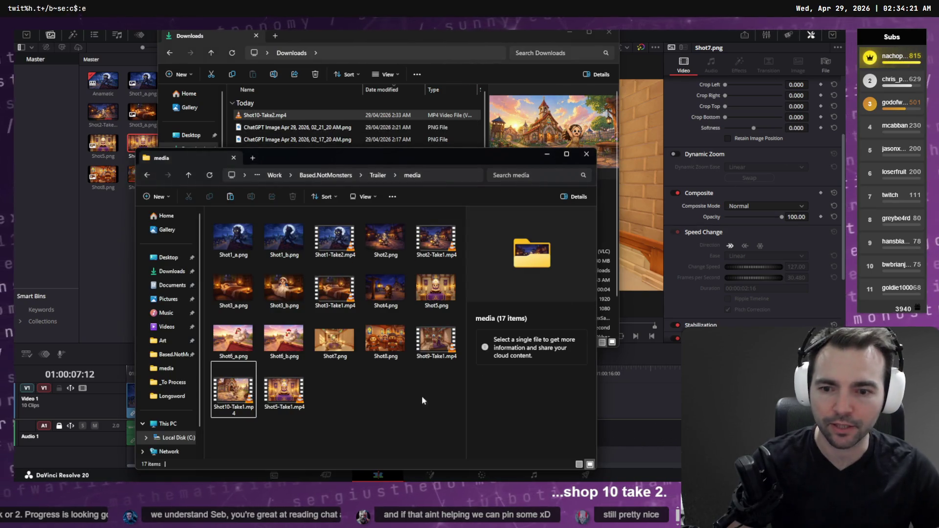
key("ctrl+v")
- Import Shot10-Take2.mp4 and swap it in for Shot10-Take1 at the timeline's end
mouse_move(332, 397)
left_mouse_down()
mouse_move(112, 235)
mouse_move(115, 272)
left_mouse_up()
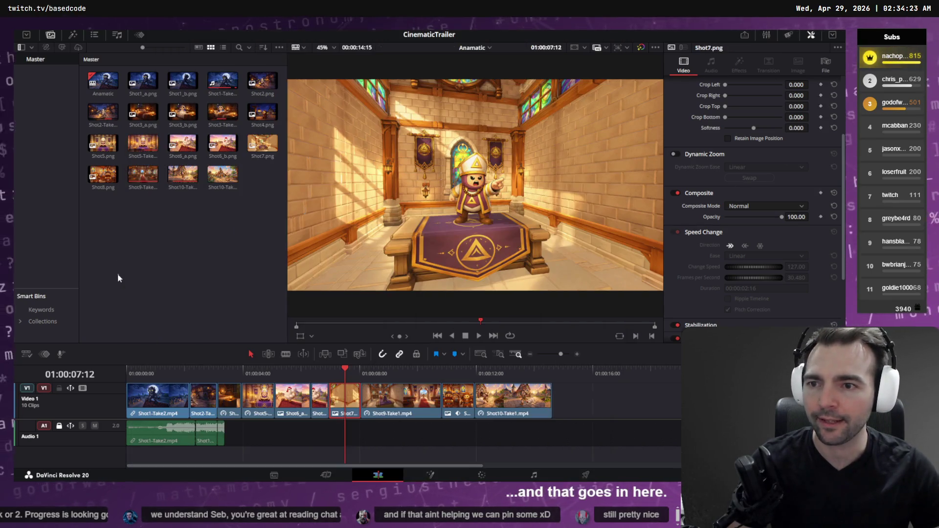
left_click(226, 173)
left_click(513, 396)
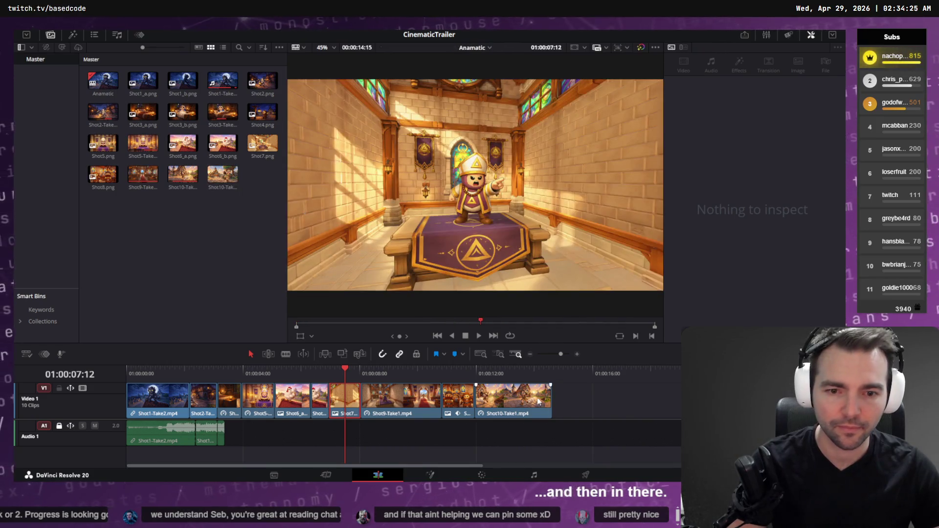
key("Delete")
mouse_move(223, 174)
left_mouse_down()
mouse_move(430, 338)
mouse_move(477, 397)
mouse_move(493, 374)
mouse_move(435, 372)
left_mouse_up()
key("space")
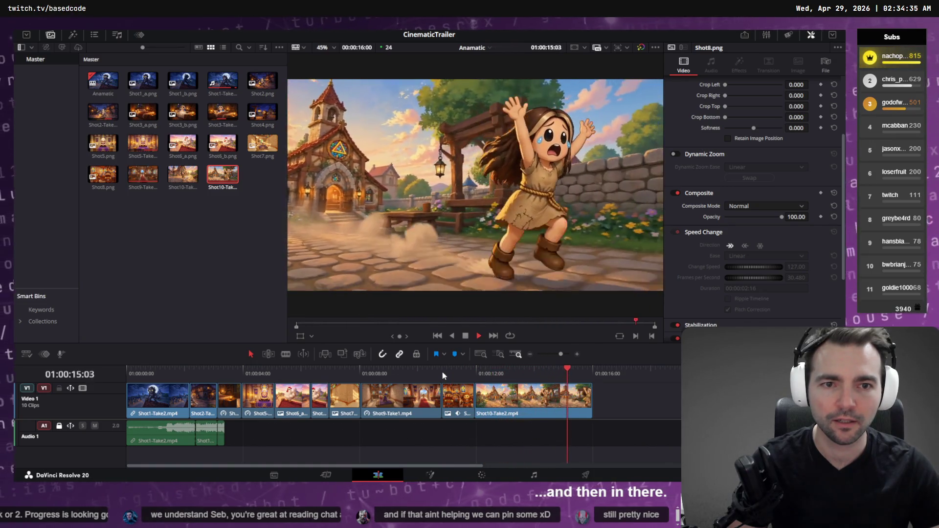
key("space")
- Speed Shot10-Take2 up to 134% so it runs 3 seconds, and replay it
left_click_drag(585, 374, 496, 382)
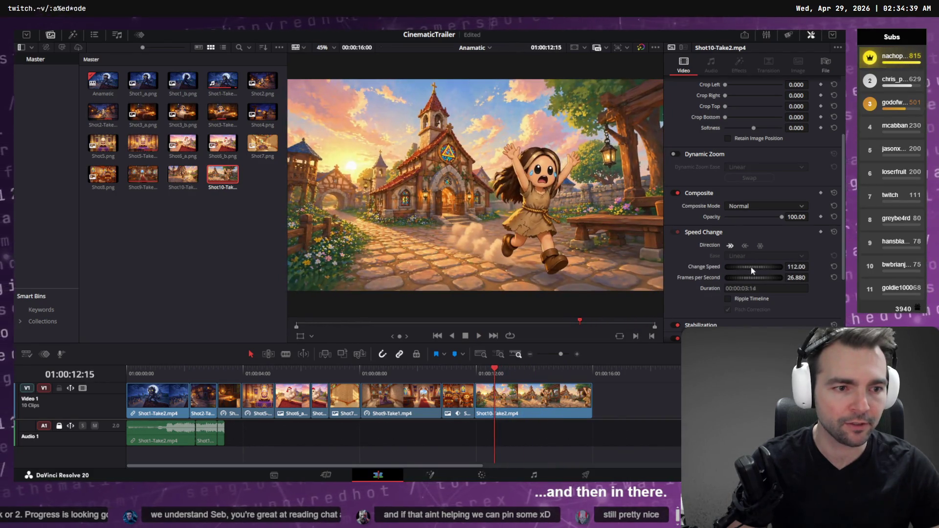
left_click_drag(752, 268, 756, 269)
left_click_drag(520, 374, 468, 377)
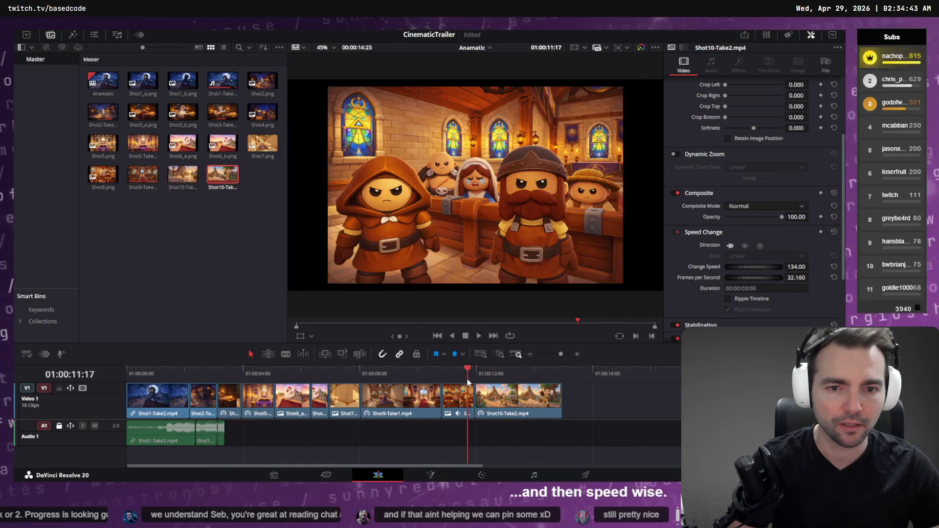
key("space")
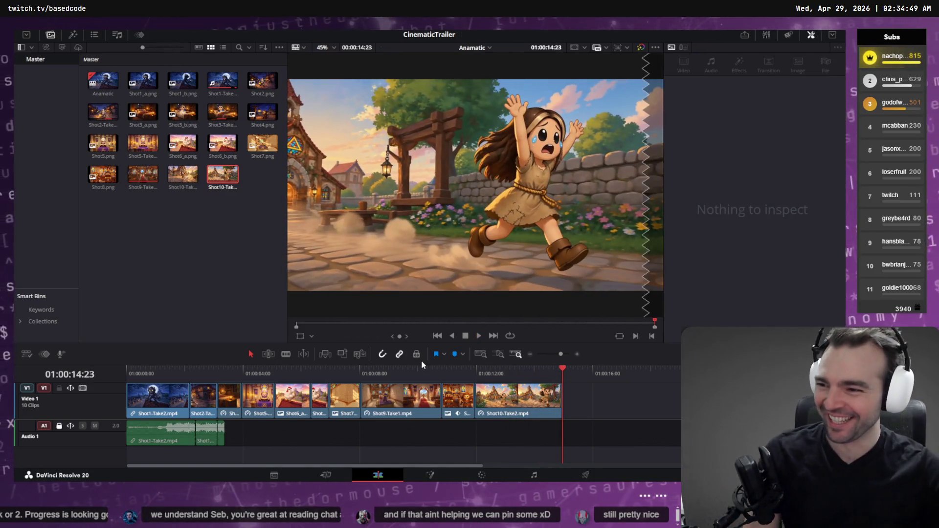
- Play the CinematicTrailer from the start and again from Shot9, then select Shot3-Take1
mouse_move(508, 374)
left_mouse_down()
mouse_move(266, 378)
mouse_move(162, 385)
mouse_move(122, 397)
left_mouse_up()
key("space")
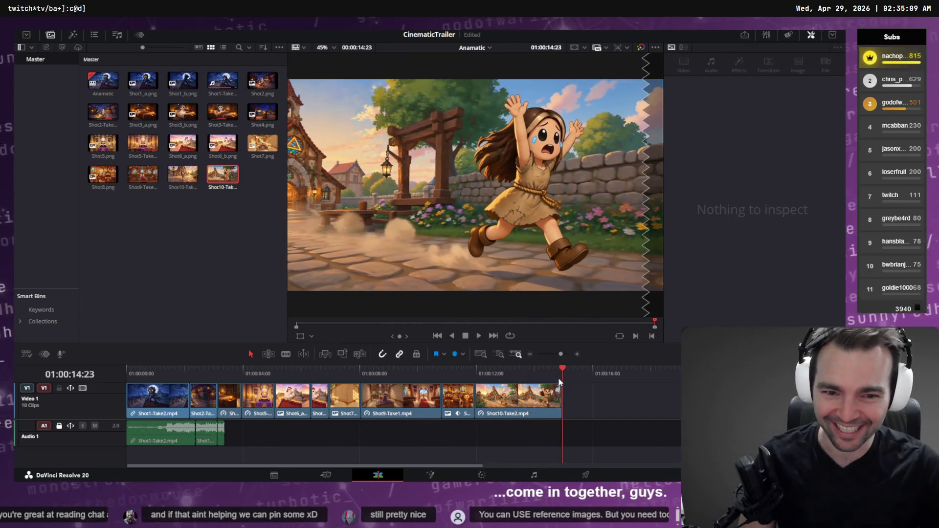
left_click(433, 375)
left_click(422, 376)
key("space")
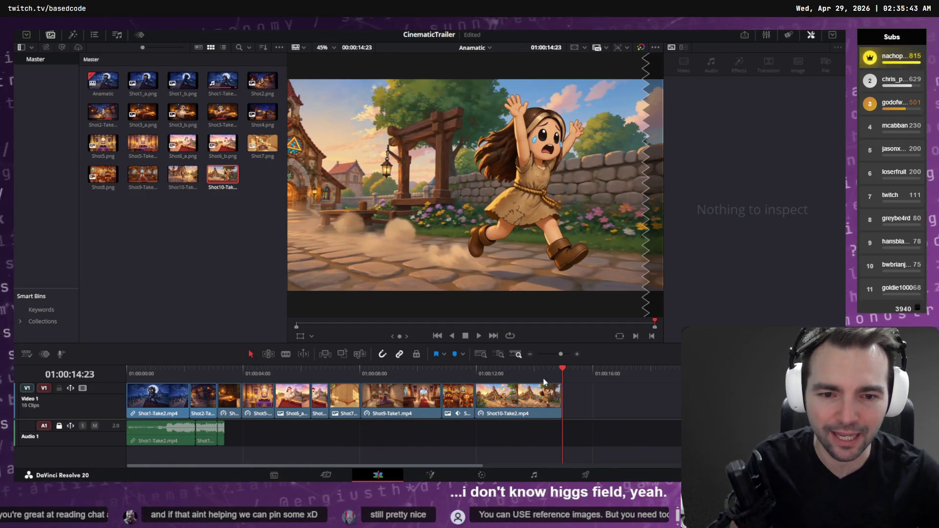
mouse_move(517, 377)
left_mouse_down()
mouse_move(111, 381)
mouse_move(361, 365)
mouse_move(524, 370)
mouse_move(156, 373)
mouse_move(196, 365)
mouse_move(179, 368)
mouse_move(457, 377)
mouse_move(518, 395)
mouse_move(203, 405)
mouse_move(218, 405)
left_mouse_up()
left_click(231, 405)
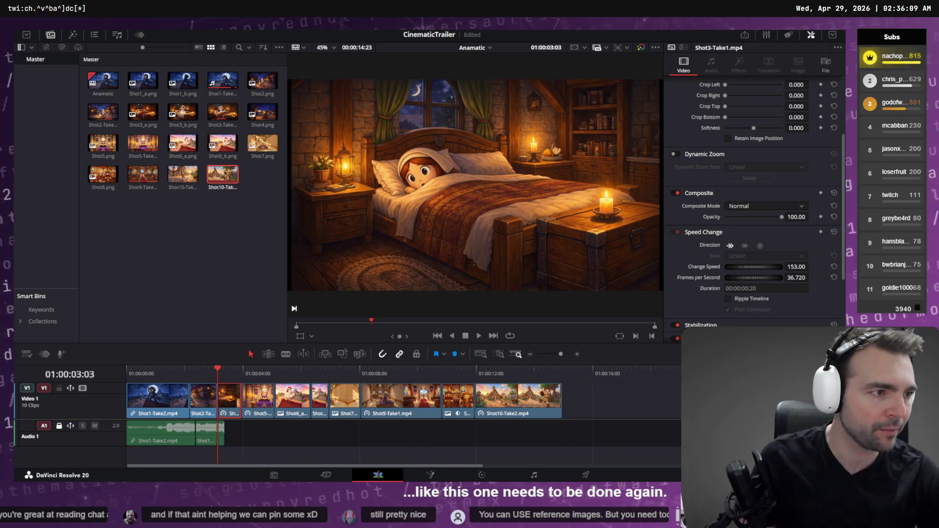
key("alt+Tab")
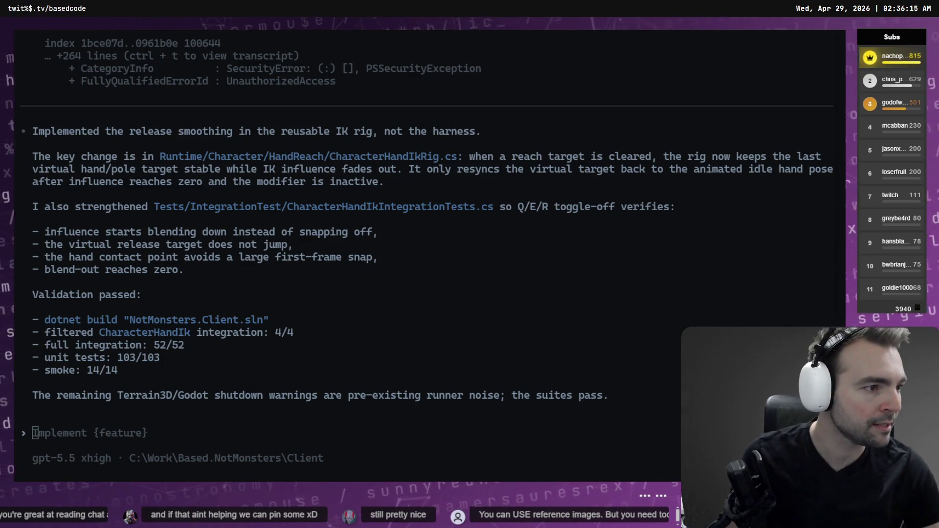
- Switch from the Codex summary to the Godot editor
key("alt+Tab")
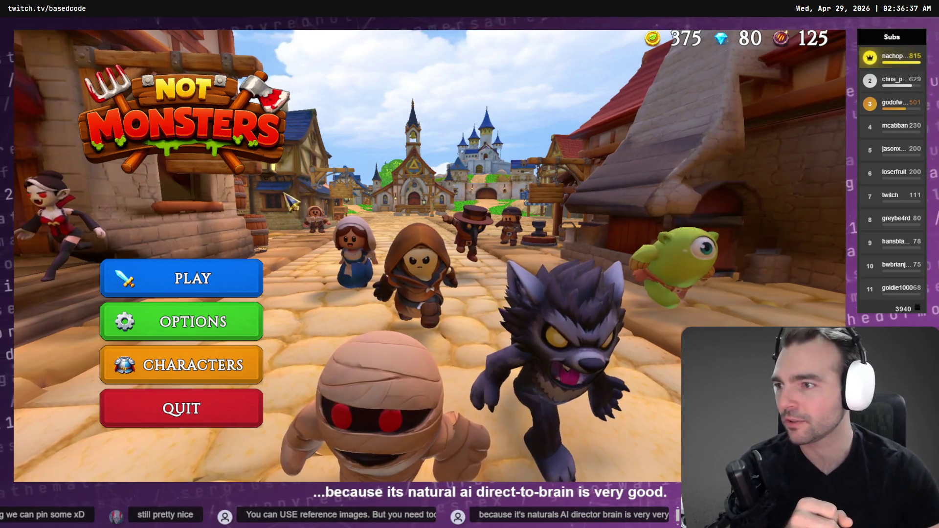
- Host an online lobby, preview the Doctor and Shepherd villagers, then quit the game
left_click(238, 291)
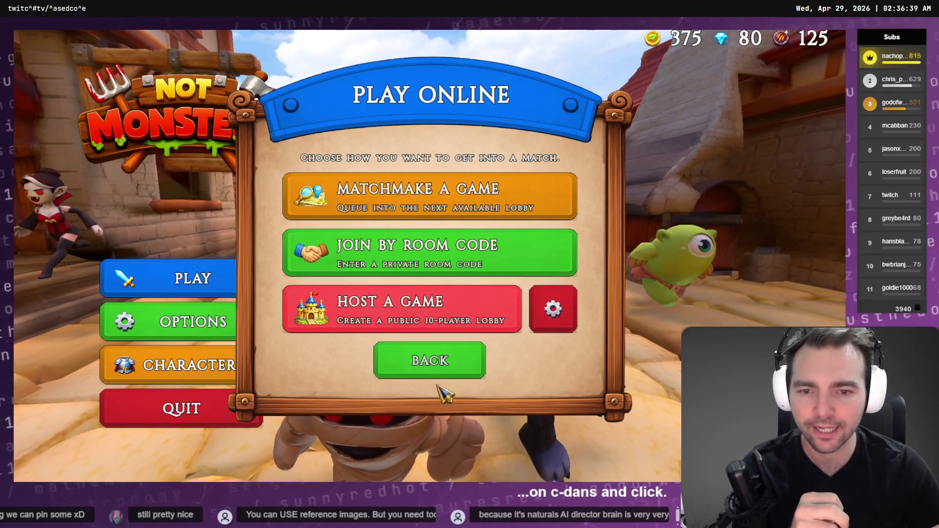
left_click(555, 317)
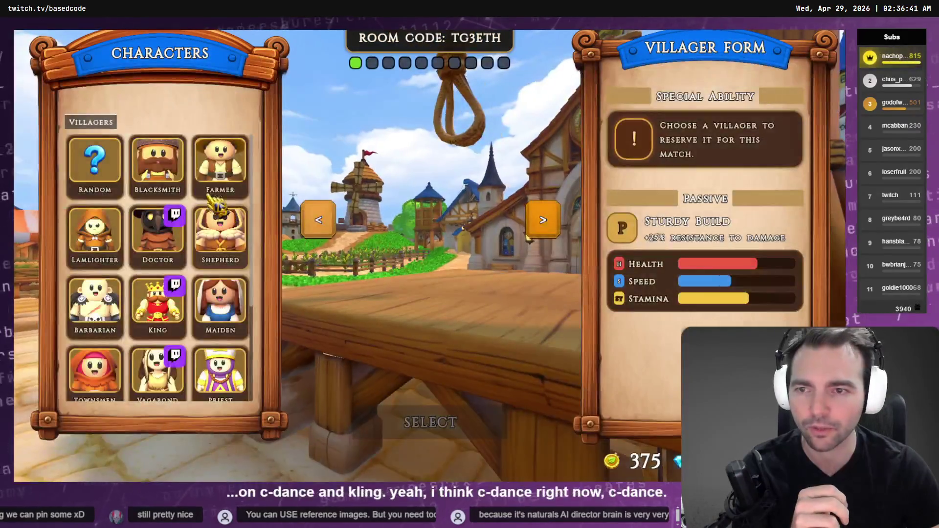
left_click(158, 235)
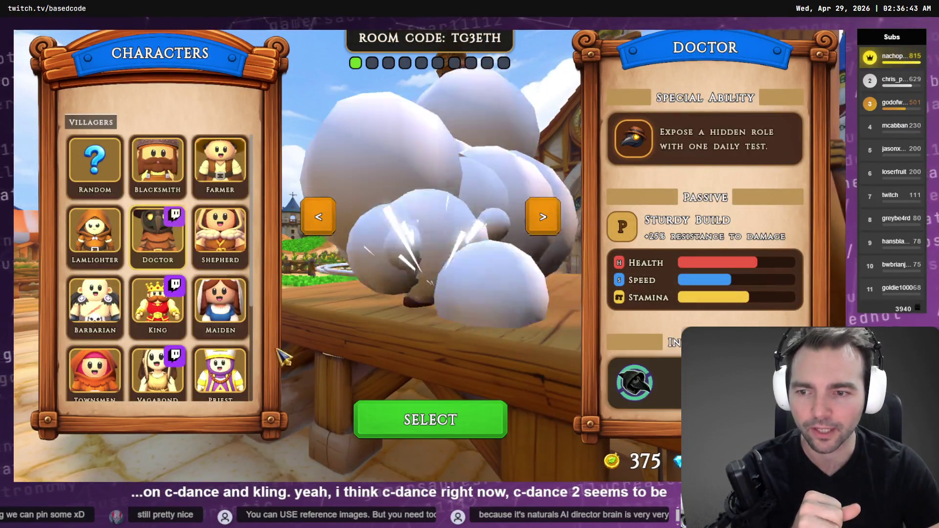
left_click(220, 235)
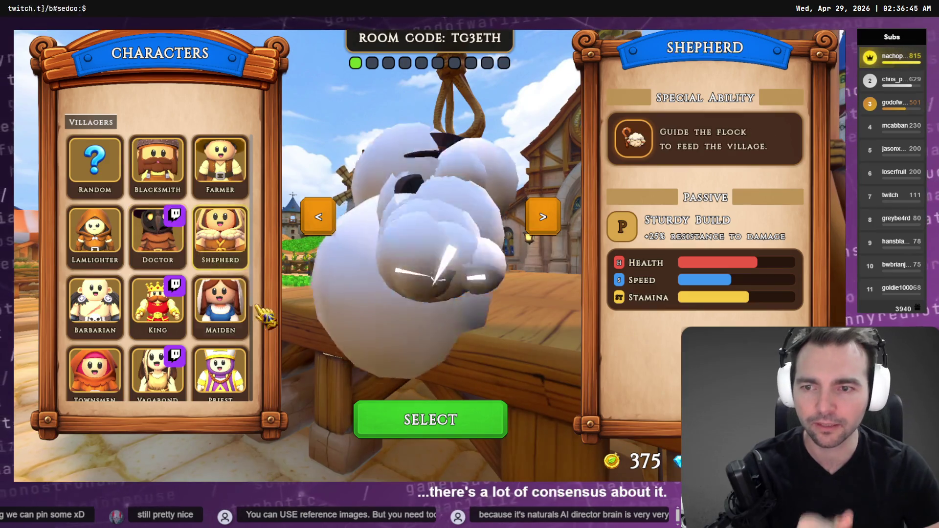
key("alt+F4")
left_click(351, 49)
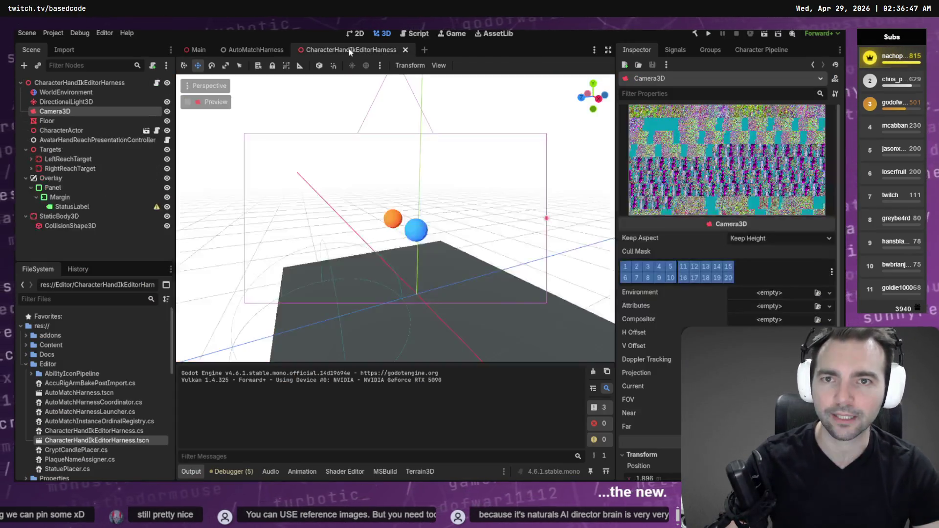
- Run the CharacterHandIkEditorHarness scene with F6 and toggle its idle motion
key("F6")
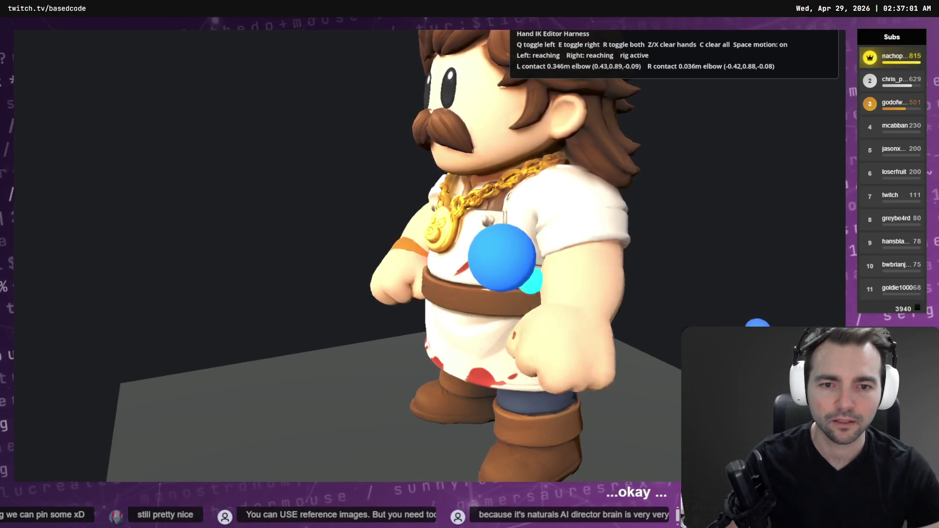
key("space")
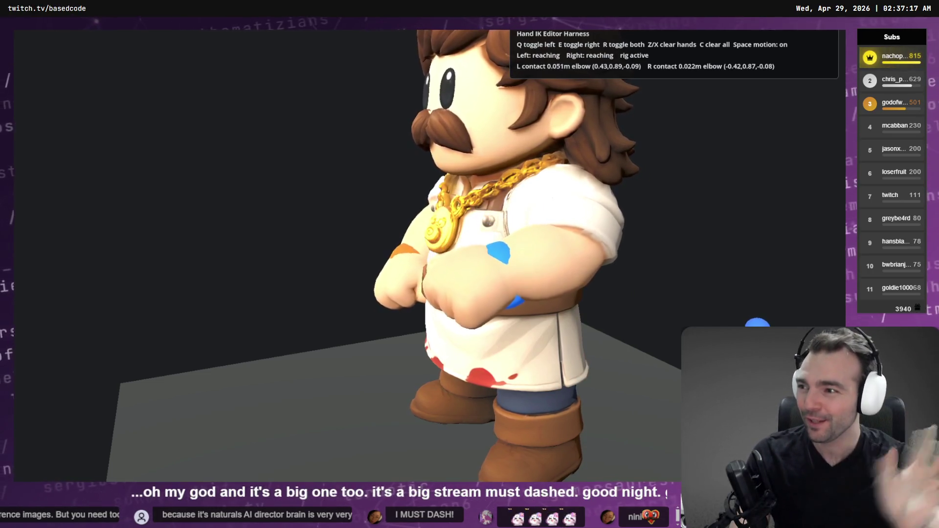
- Toggle motion off and cycle left-hand and both-hand reaches until contacts read 0.053 m and 0.054 m
key("q")
key("space")
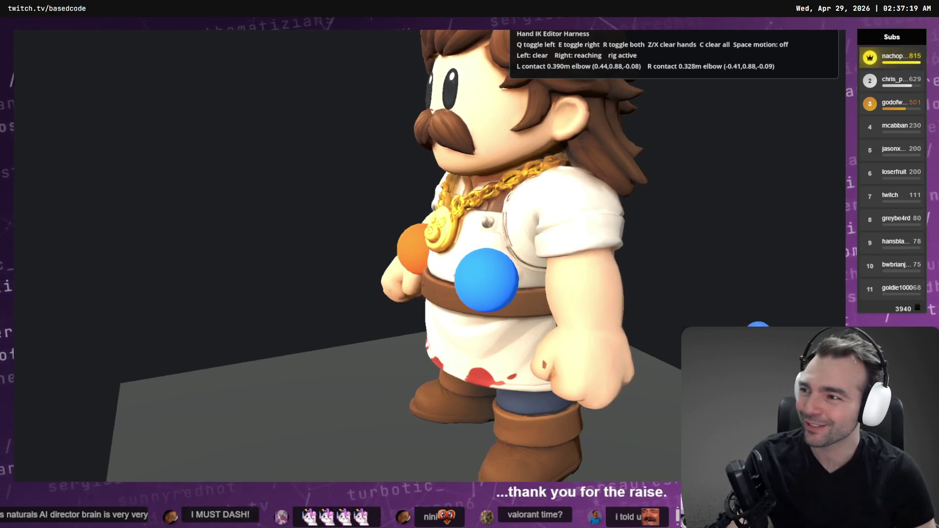
key("q")
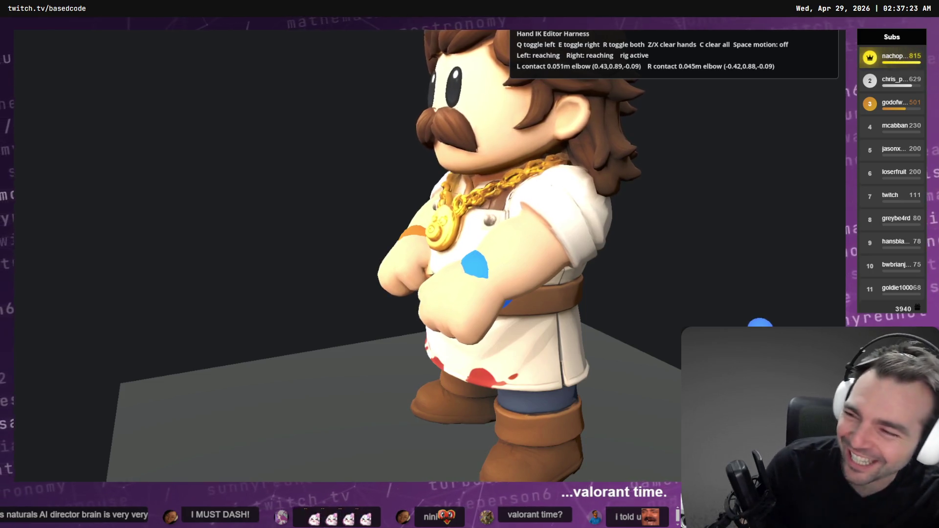
key("q")
key("e")
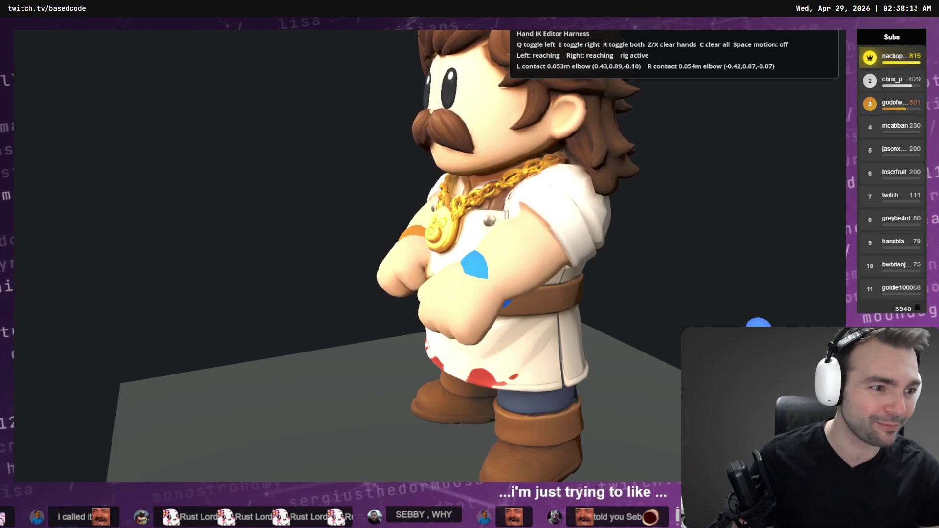
- Zoom and pan the tldraw board to the Not Monsters logo and pitch bullets, then deselect the list
scroll(300, 231, "down", 5)
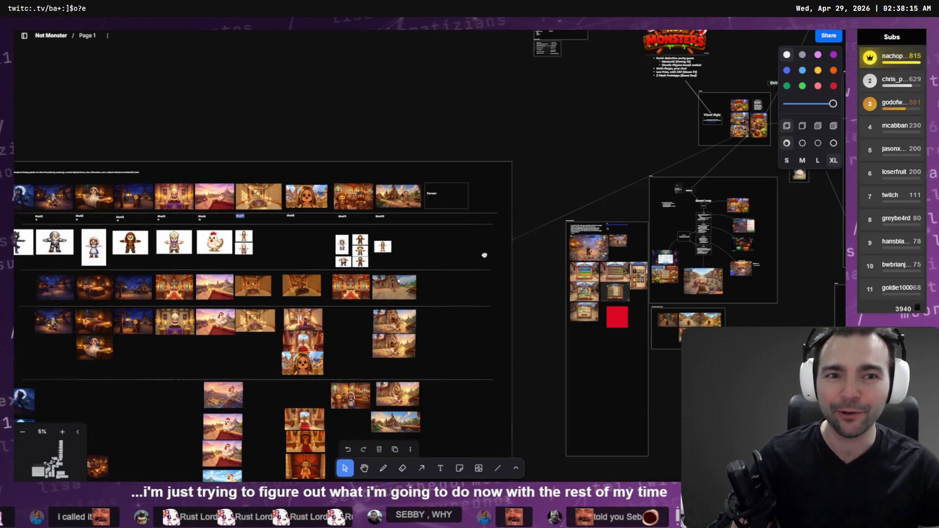
scroll(411, 77, "up", 10)
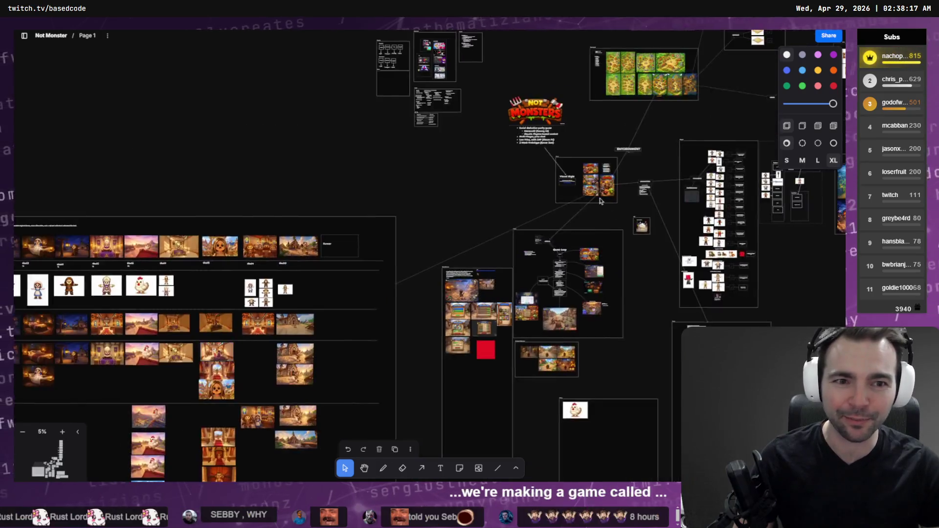
left_click_drag(411, 76, 468, 330)
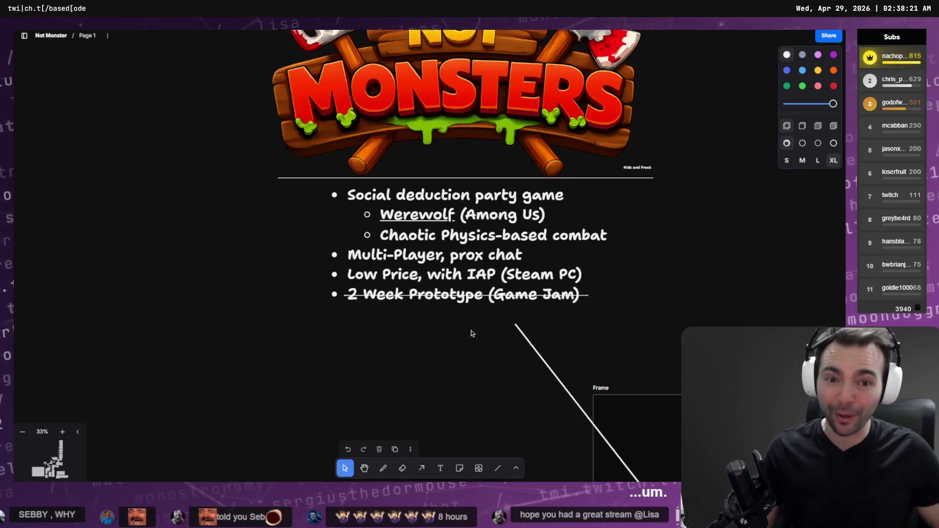
left_click(471, 330)
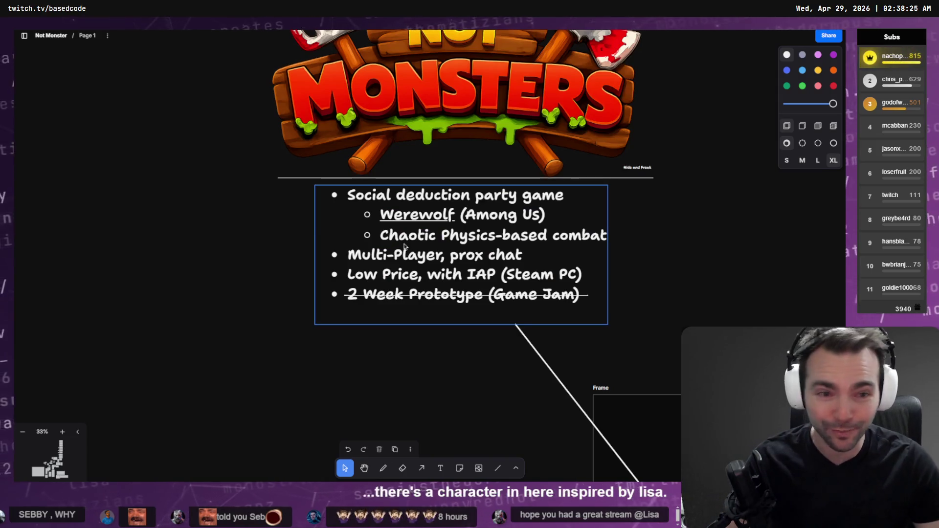
key("Escape")
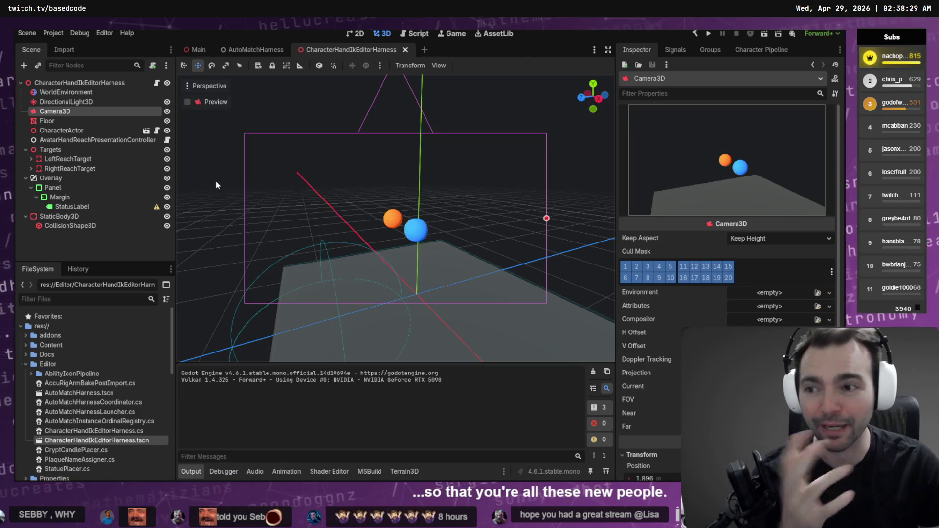
- Set CharacterActor's Bootstrap Default Form to ArtistCharacter via Quick Load, then save the scene
left_click(61, 130)
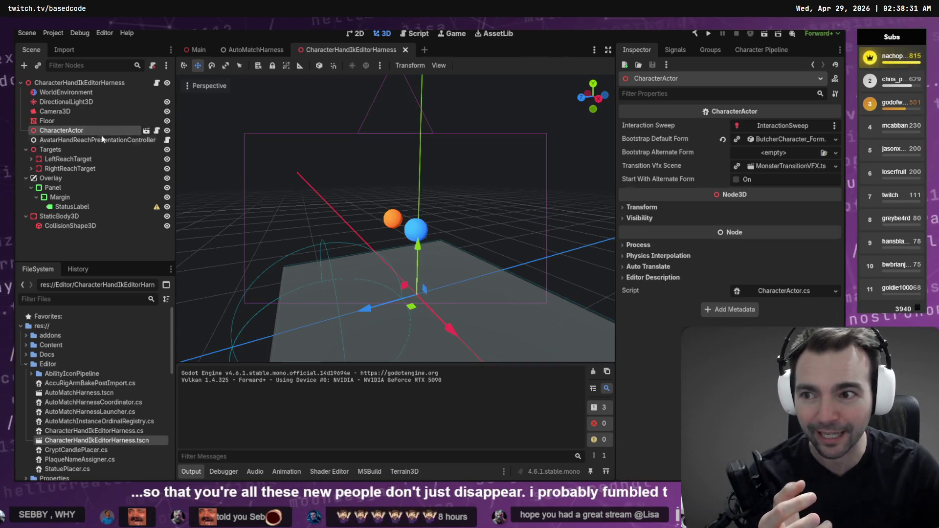
left_click(835, 139)
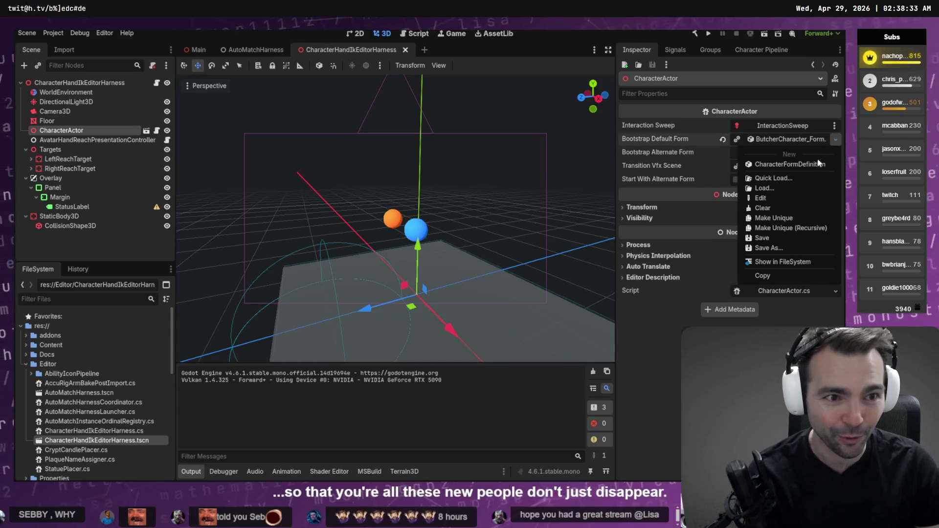
left_click(783, 206)
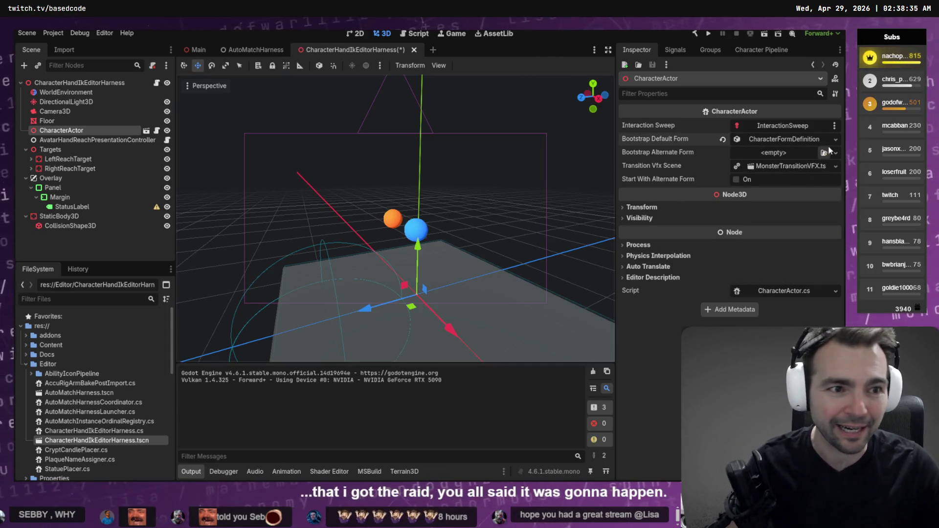
left_click(836, 140)
left_click(800, 179)
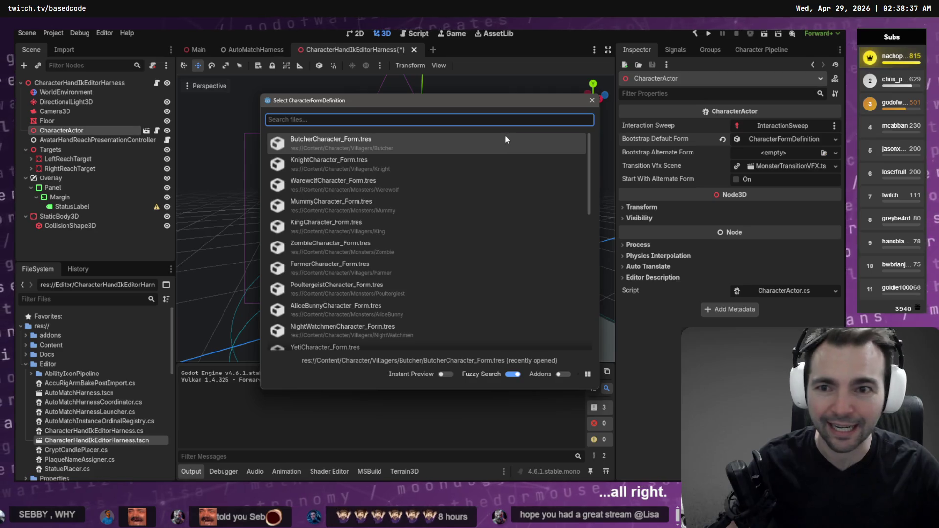
type("Artis")
key("Return")
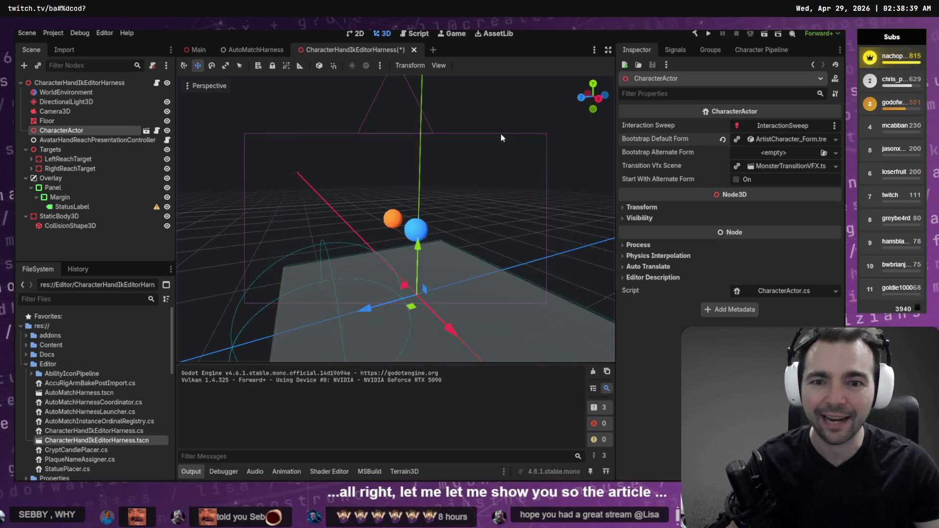
key("ctrl+s")
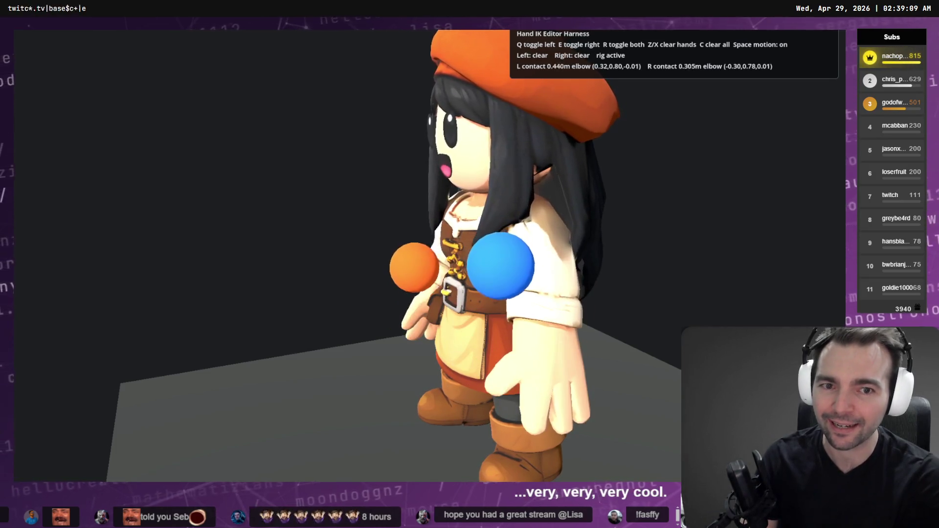
- Toggle idle motion and hand reaching in the running harness, then close it with Alt+F4
key("space")
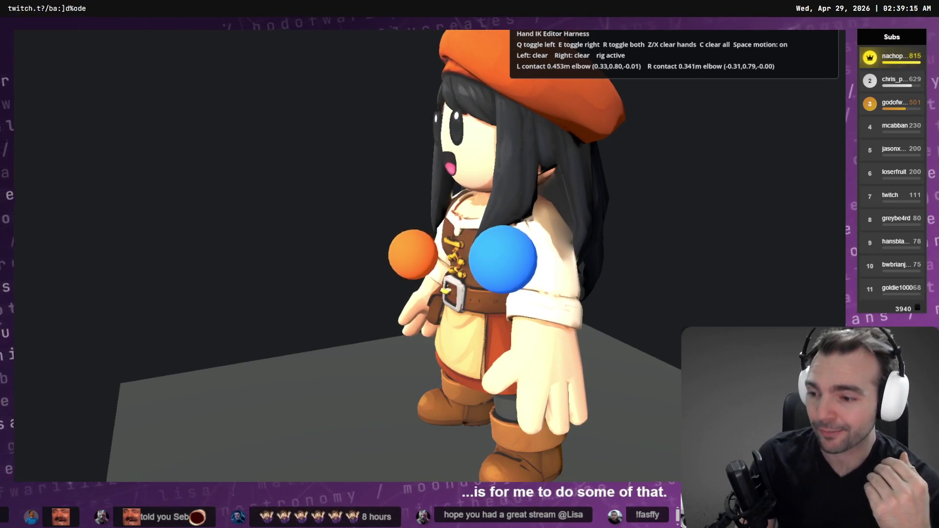
key("r")
key("r")
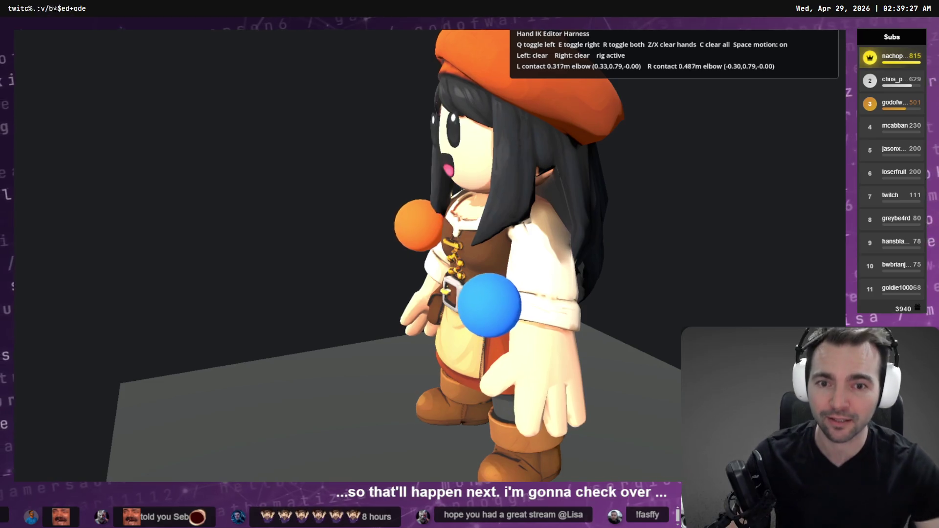
key("alt+F4")
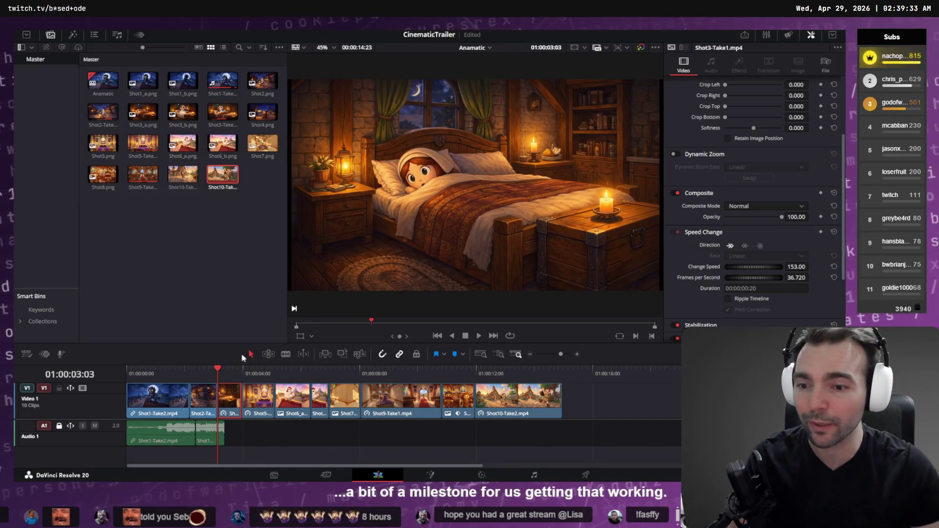
key("Home")
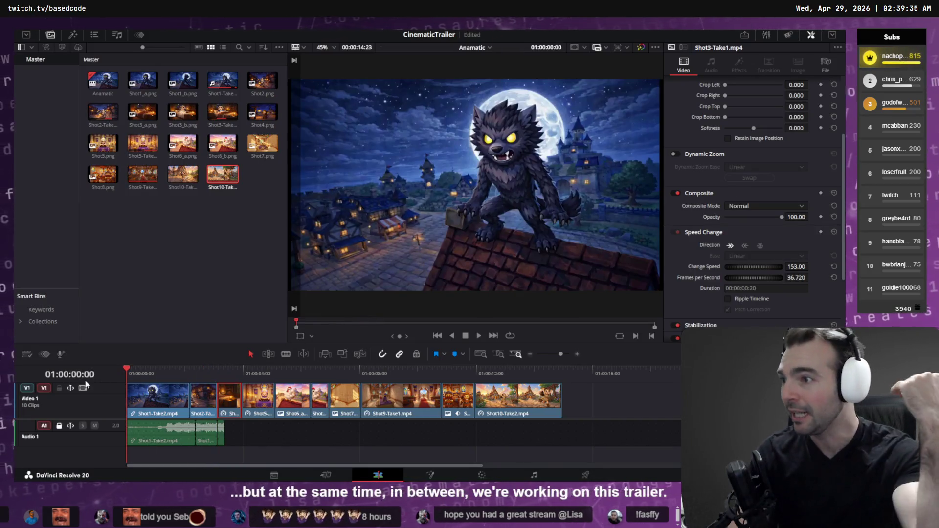
key("space")
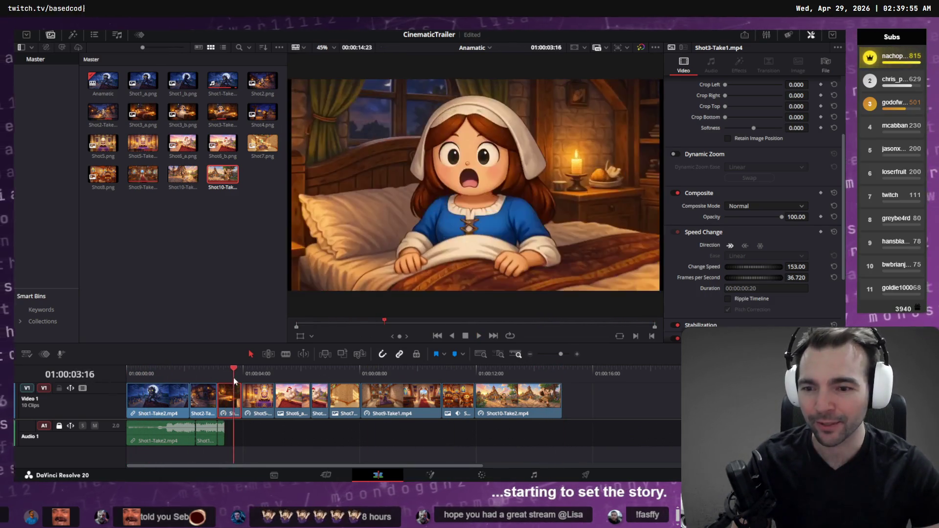
mouse_move(281, 384)
left_mouse_down()
mouse_move(560, 391)
mouse_move(555, 400)
mouse_move(595, 391)
left_mouse_up()
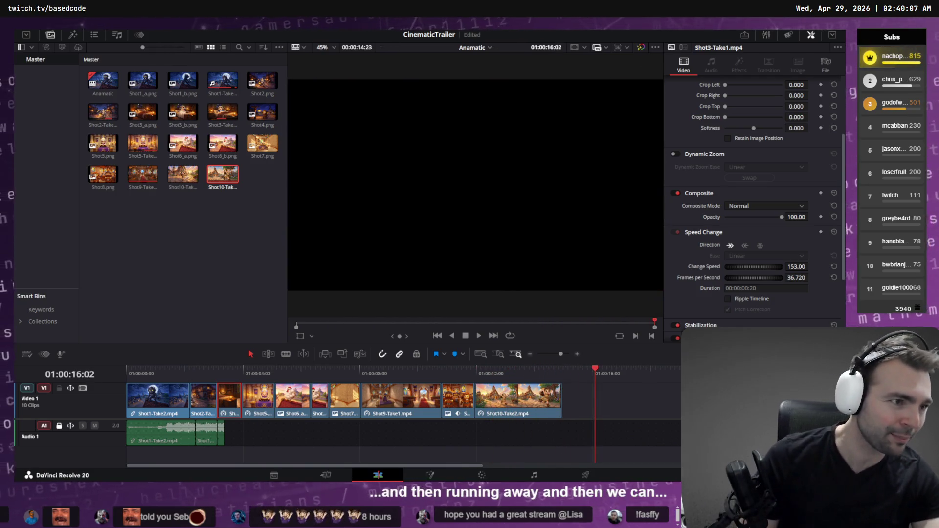
key("alt+Tab")
- Zoom around the Shot6–Shot10 storyboard and briefly preview a frame on Resolve's CinematicTrailer timeline
scroll(559, 266, "down", 5)
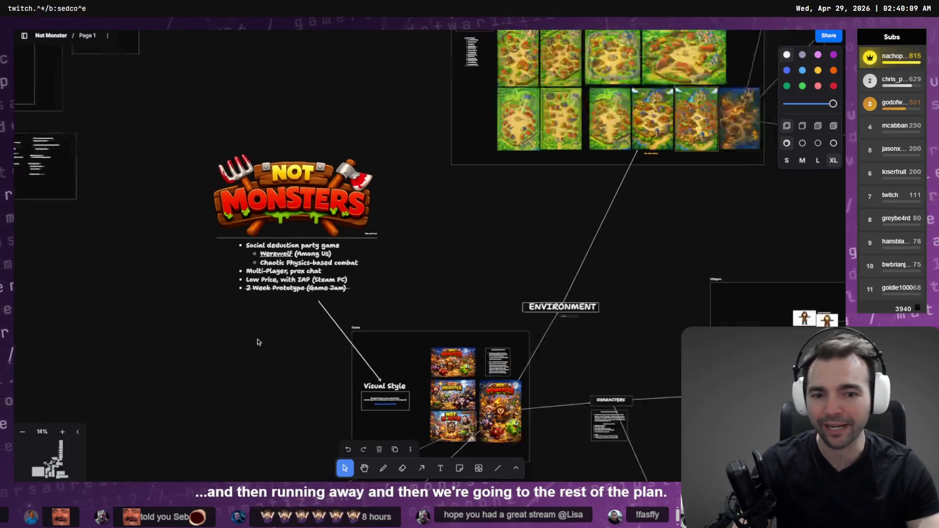
scroll(559, 265, "down", 10)
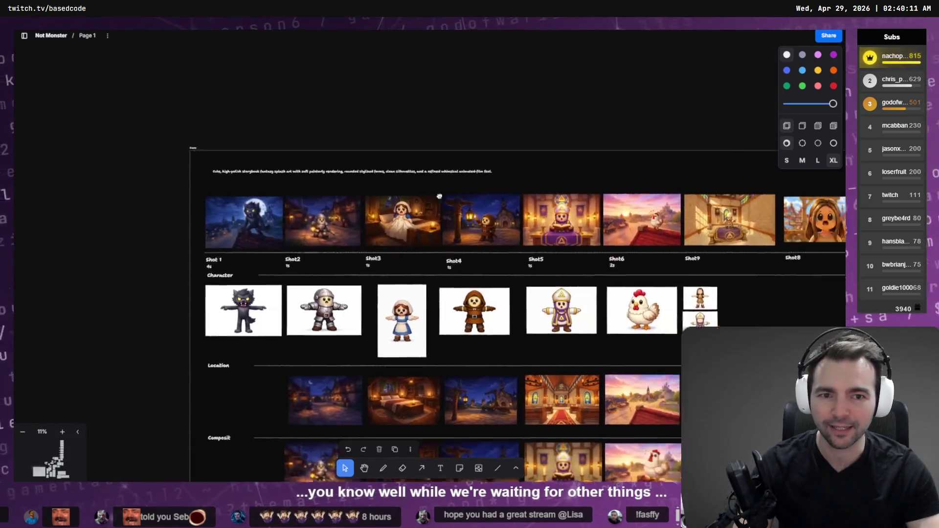
scroll(533, 252, "up", 5)
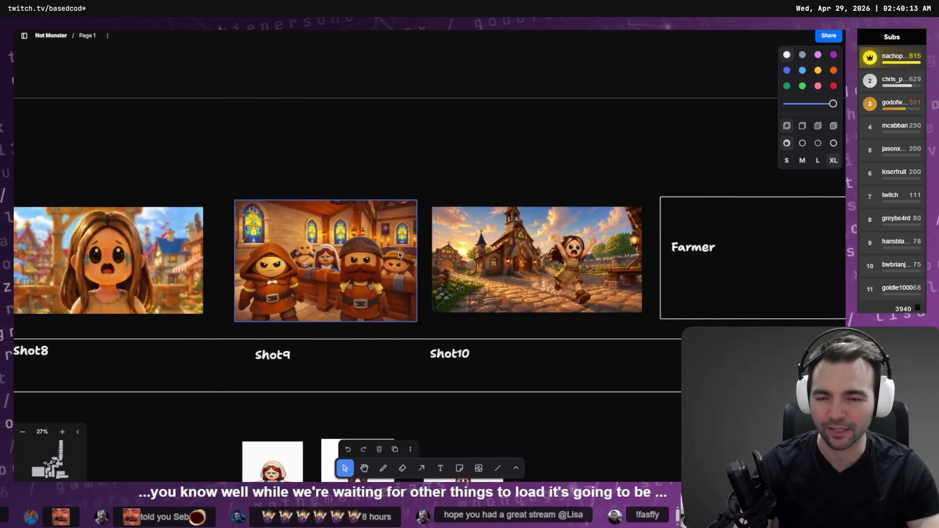
scroll(400, 255, "up", 3)
scroll(241, 246, "down", 3)
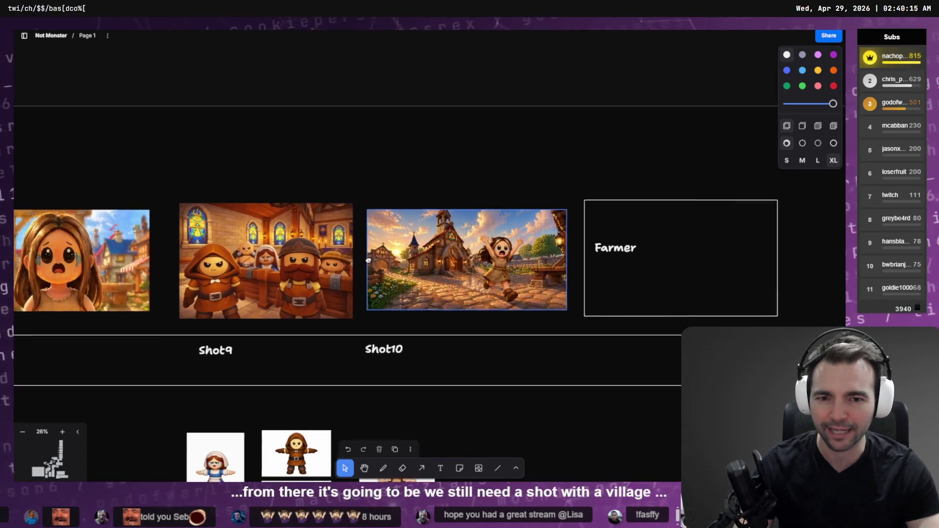
key("alt+Tab")
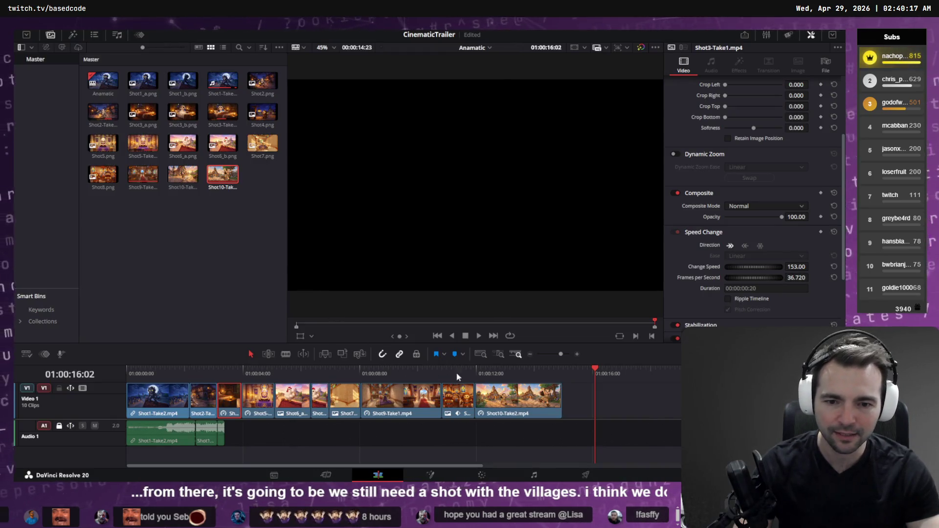
left_click(458, 374)
key("alt+Tab")
- Marquee-select the Farmer card and zoom into Shot7 before returning to Godot
scroll(348, 296, "right", 5)
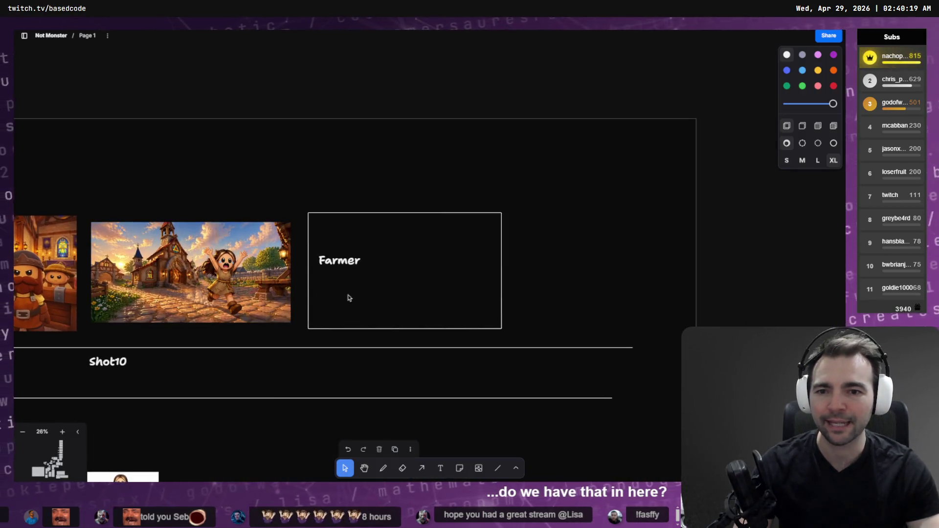
left_click_drag(299, 164, 448, 279)
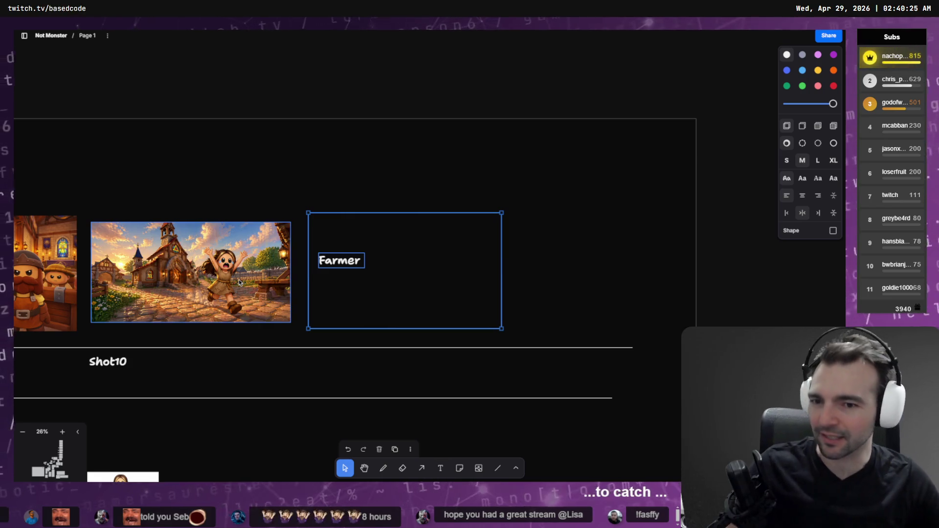
scroll(625, 243, "down", 3)
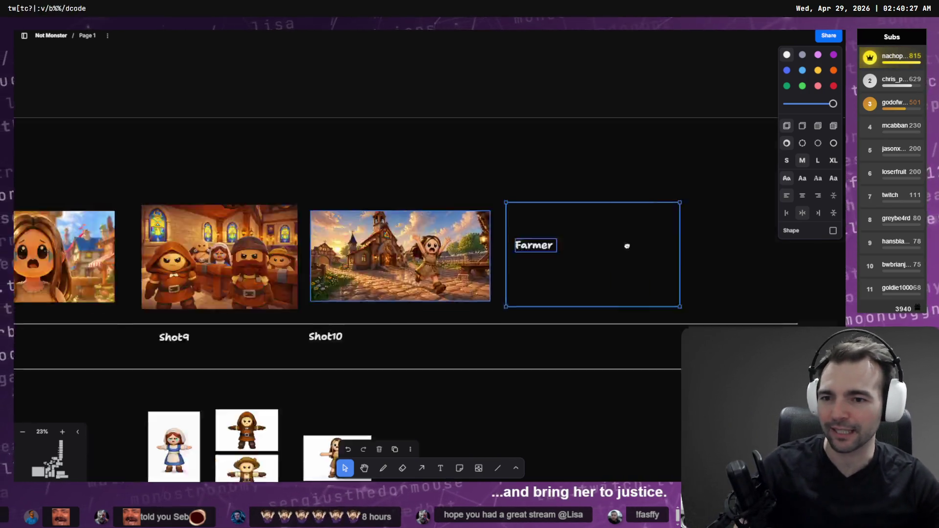
scroll(246, 199, "up", 5)
scroll(246, 202, "up", 3)
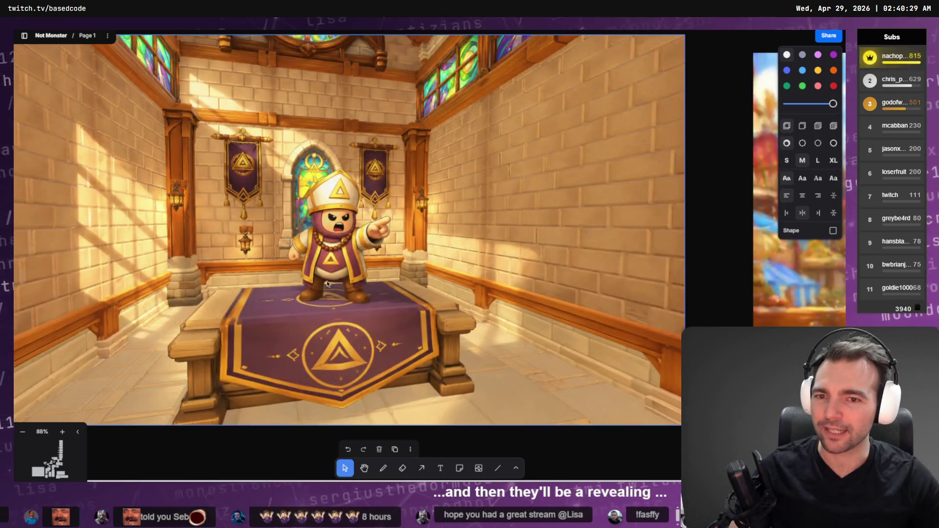
scroll(327, 284, "down", 5)
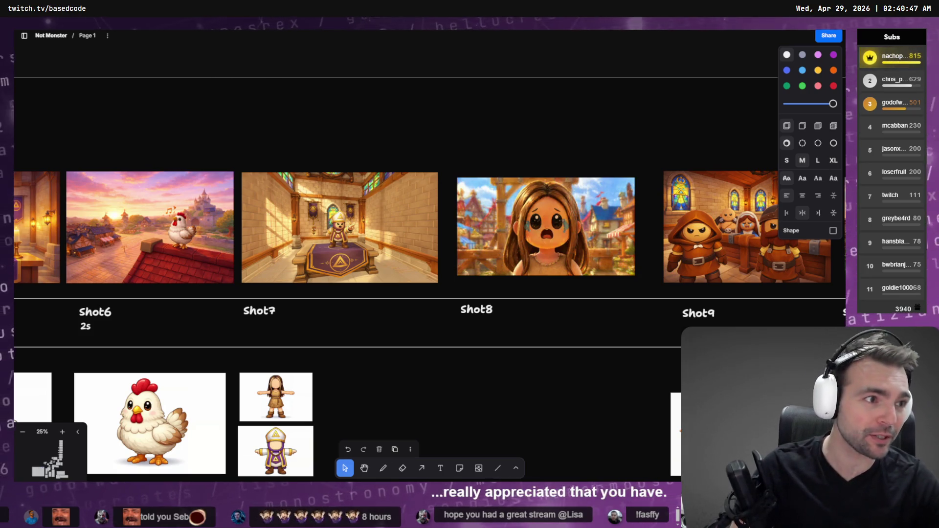
key("alt+Tab")
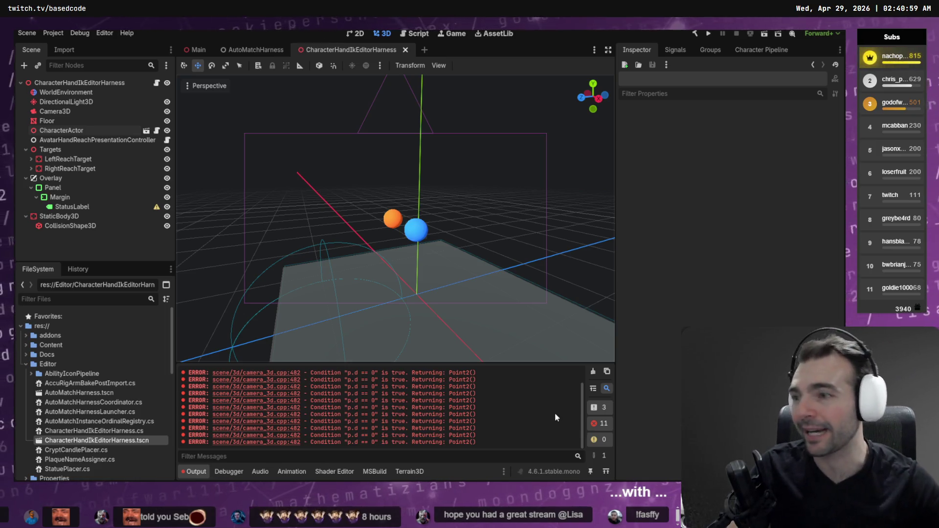
- Switch to the Main scene and run the Not Monsters project with F5
mouse_move(202, 50)
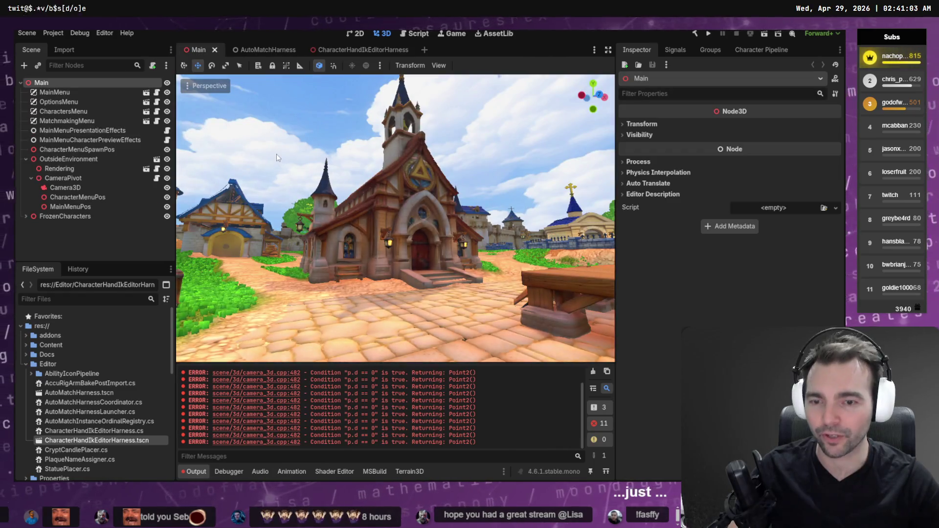
key("F5")
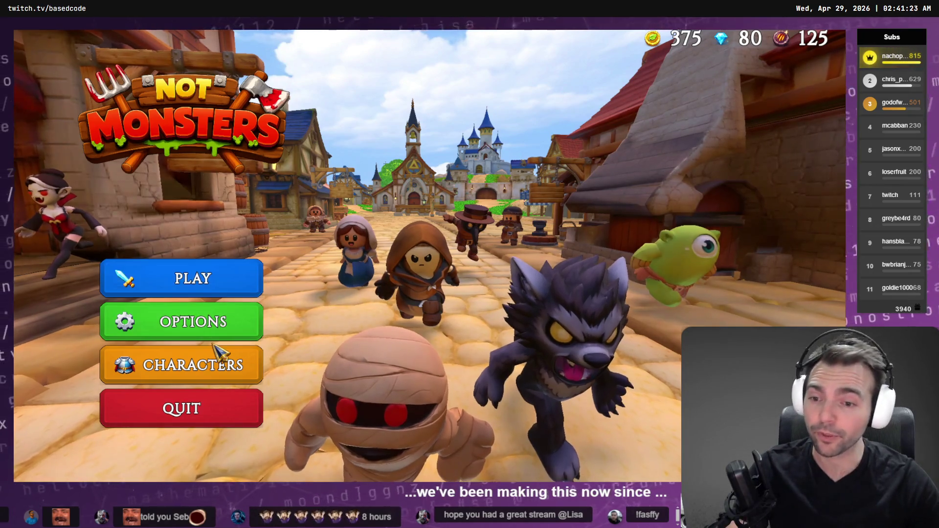
- Glance at the character roster, then host a public room with Players set to 4
left_click(230, 362)
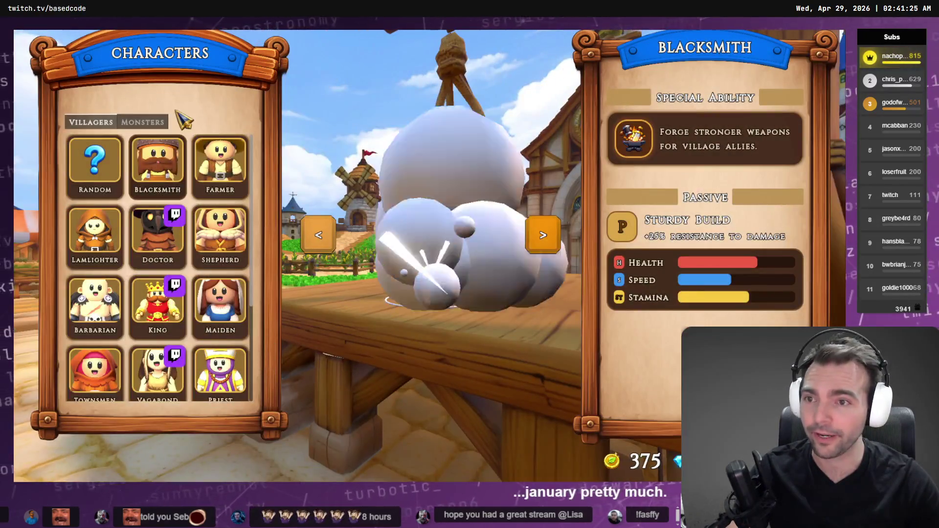
key("Escape")
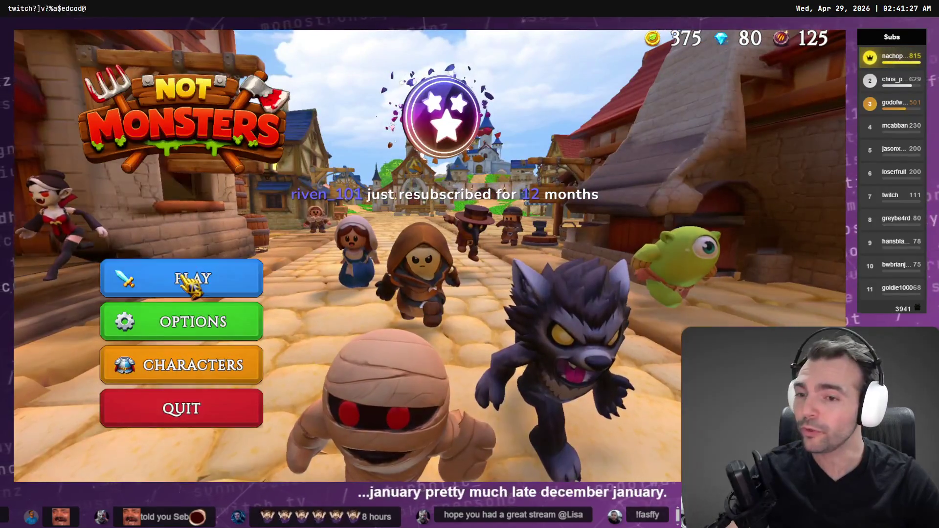
left_click(199, 278)
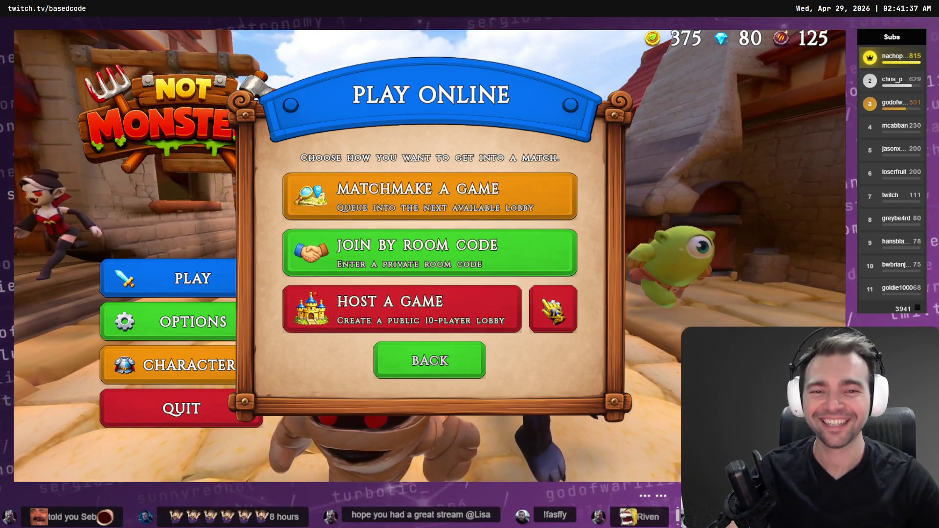
left_click(431, 308)
left_click_drag(440, 303, 272, 304)
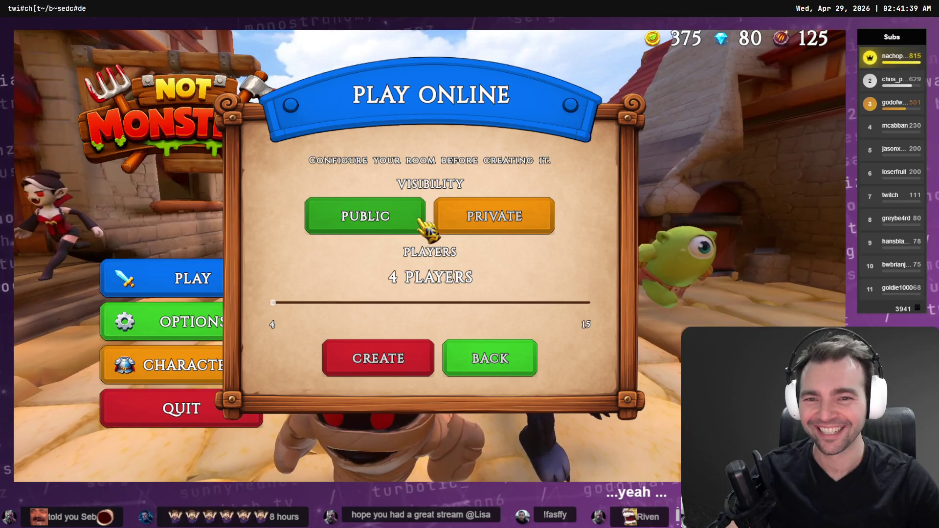
left_click(415, 368)
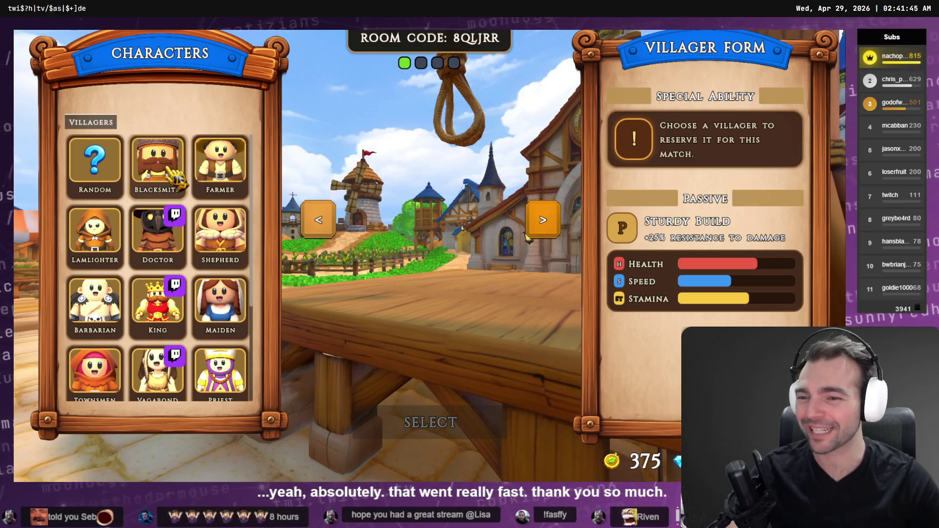
- Pick Artist from the villager grid and confirm her as the match character
scroll(172, 164, "down", 3)
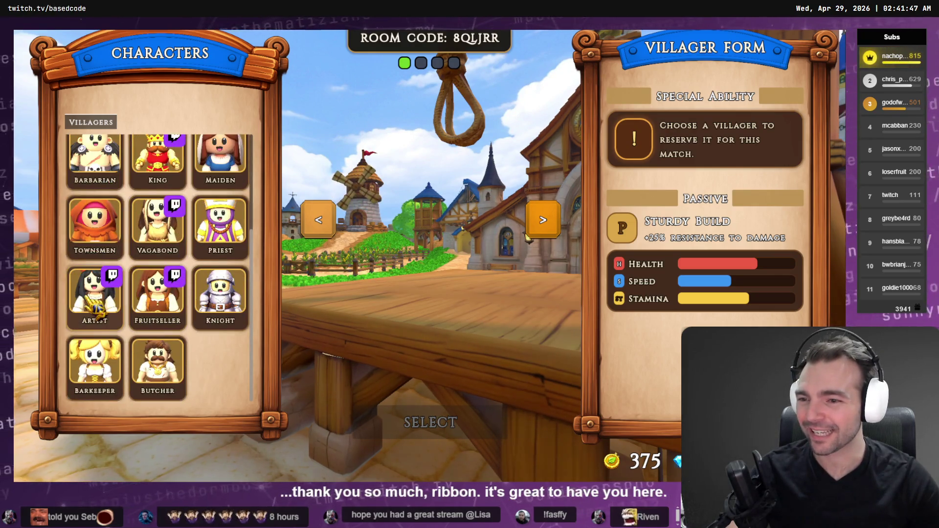
left_click(105, 278)
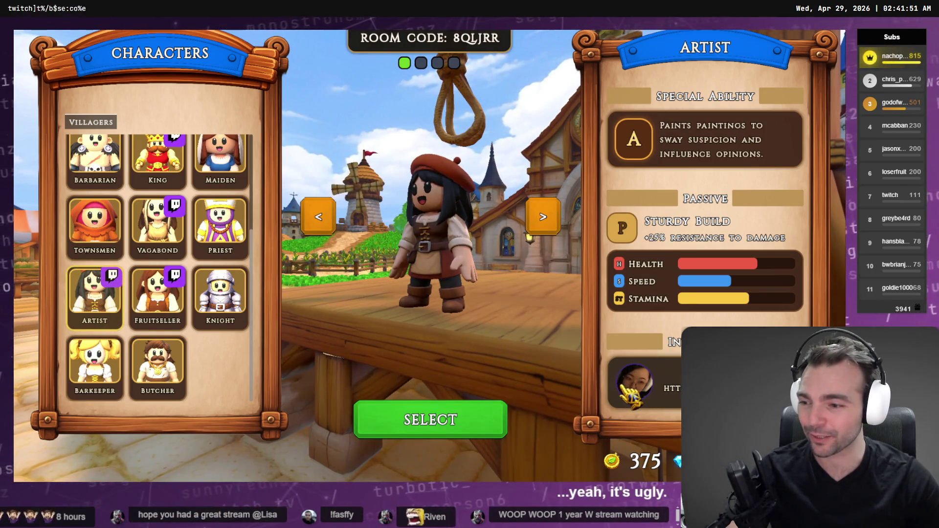
left_click(434, 420)
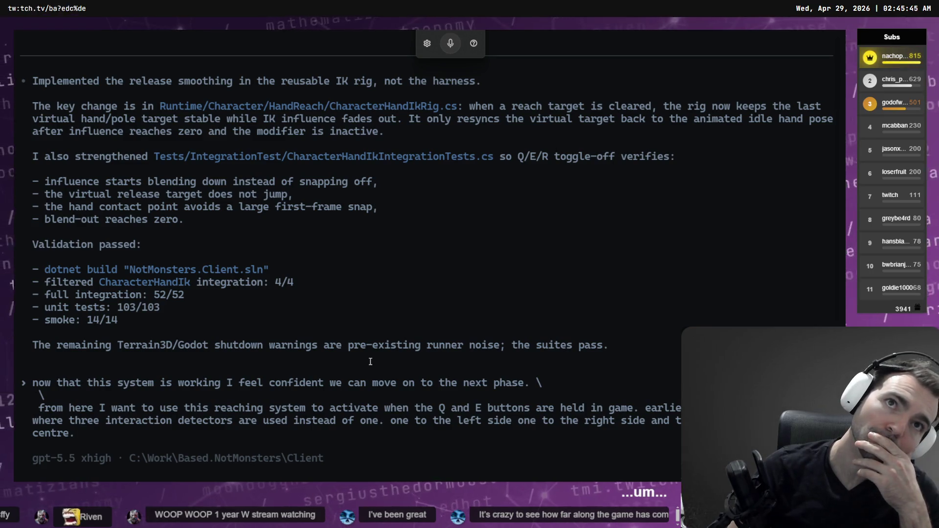
- Start voice dictation in the Codex prompt for the Q/E-held reaching request
key("ctrl+space")
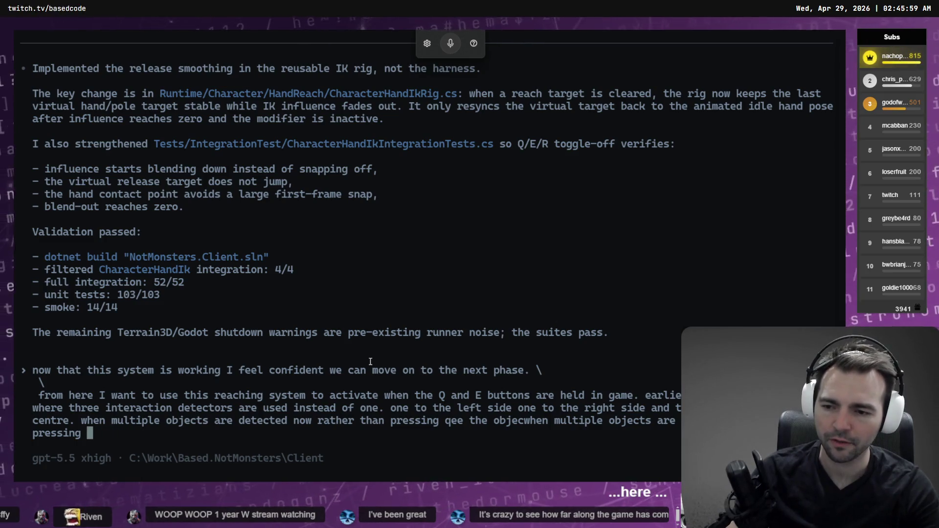
- Add 'and' and dictate that Q and E make the arm reach rather than grab instantly
type("Q and E")
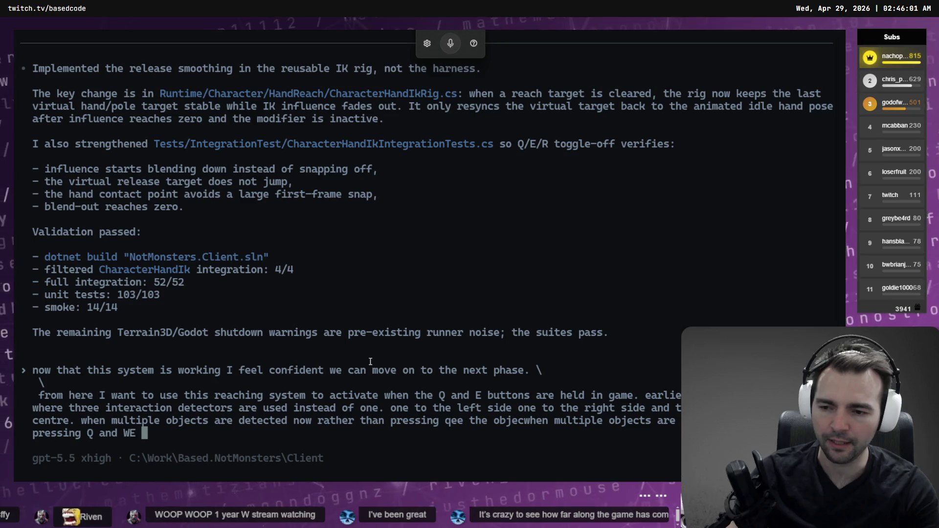
key("super+h")
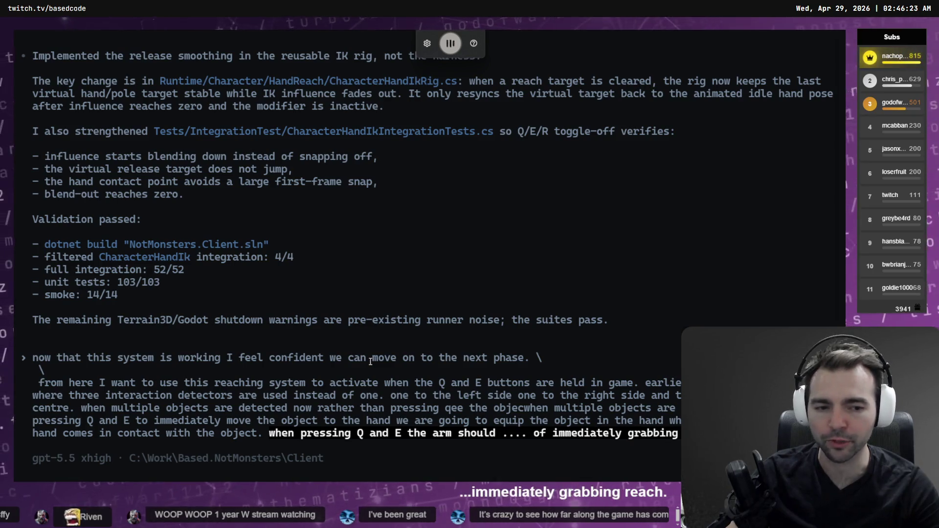
- Close the prompt with a request to ask all clarifying questions, and submit it to Codex
type("object.")
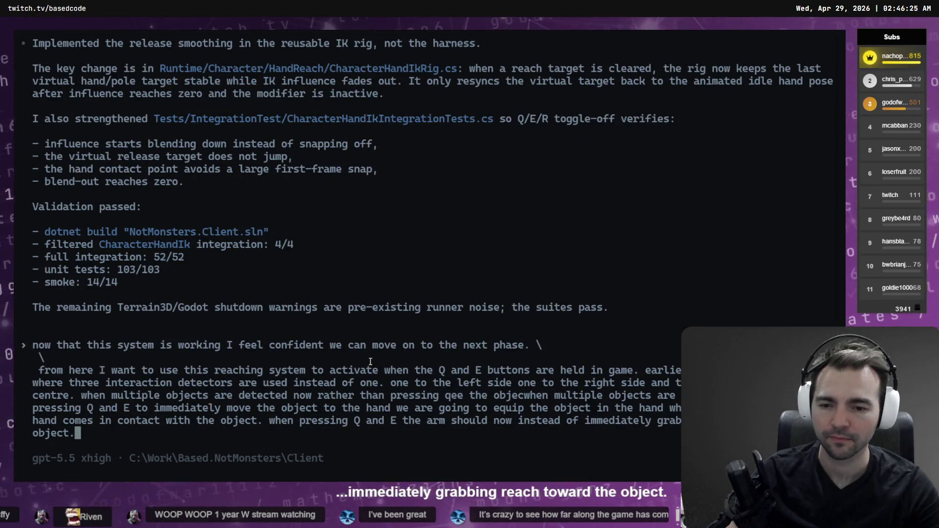
key("shift+Return")
key("shift+Return")
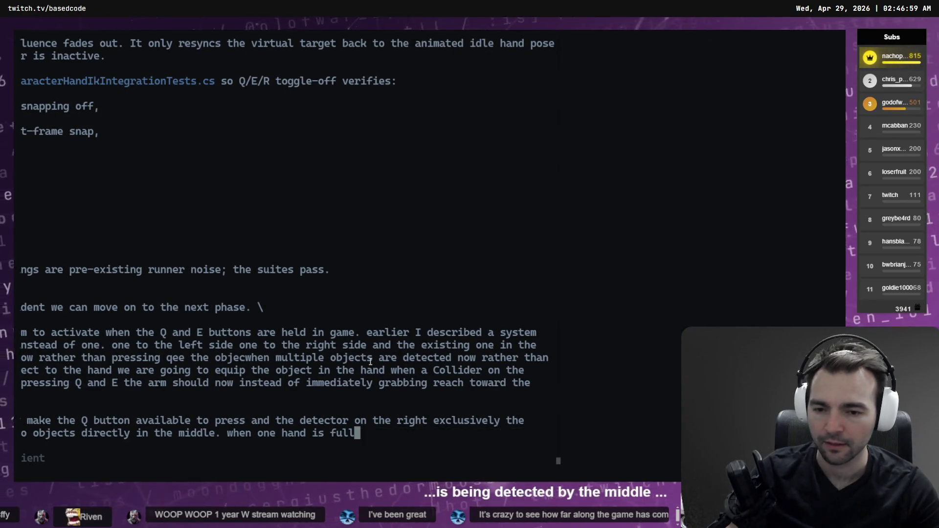
type("\\")
key("Return")
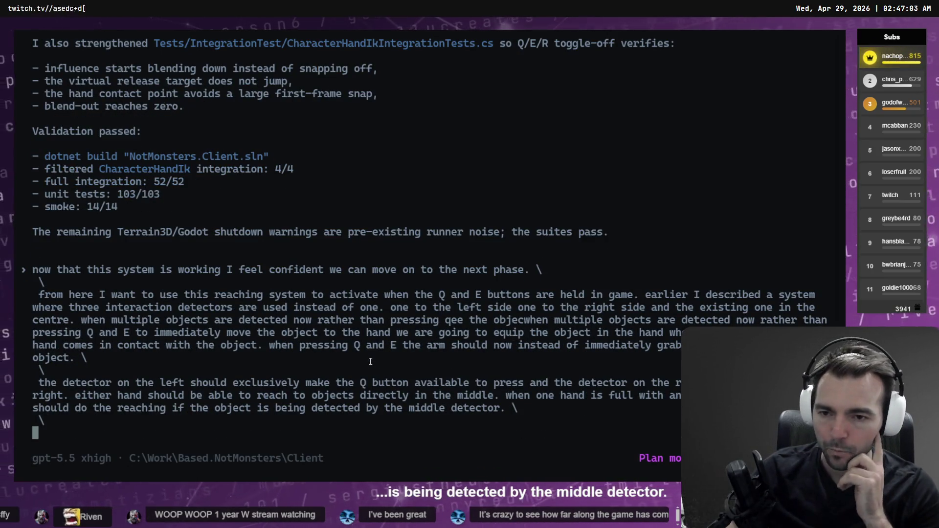
type("ask me all")
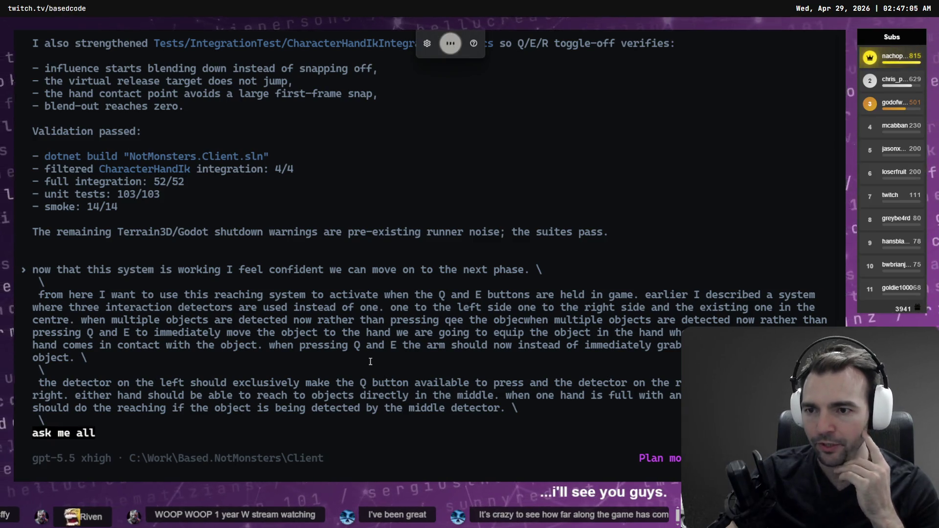
type(" the clarifying questions we need to make sure that")
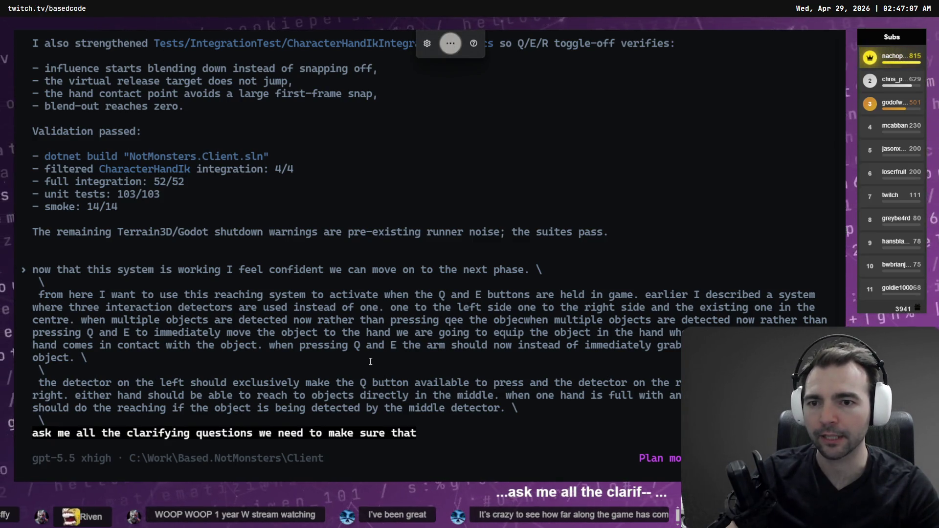
type(" we're completely crystal clear on how we need to implement this")
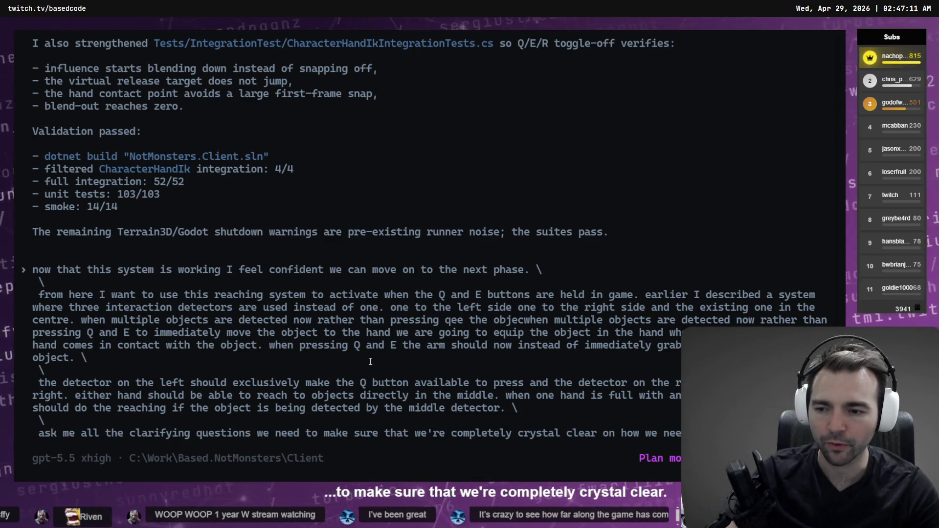
key("ctrl+super")
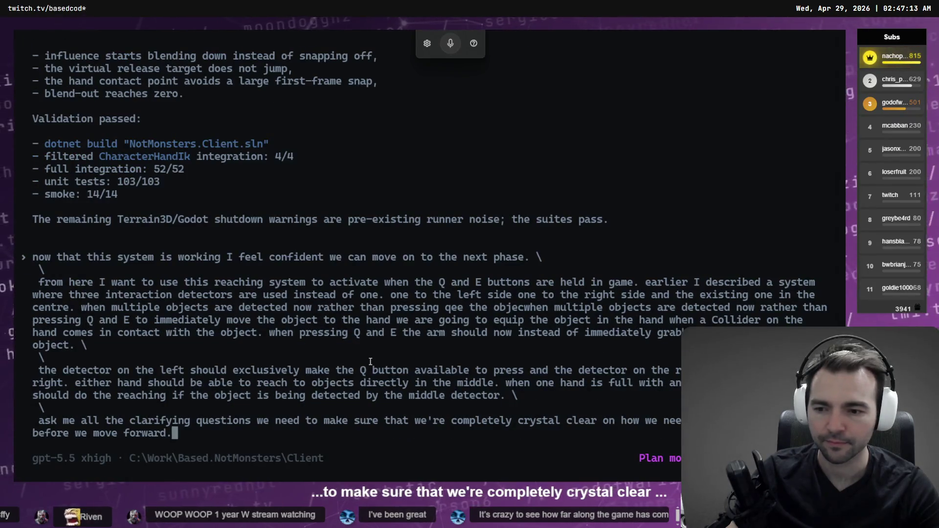
key("Return")
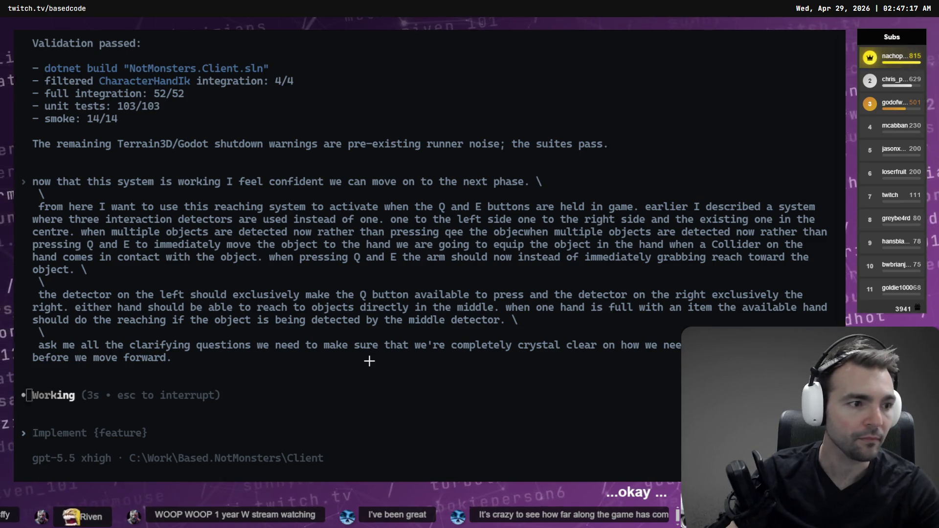
- Check the trailer media folder, clear its selection, and bring up the Higgsfield video page
key("alt+Tab")
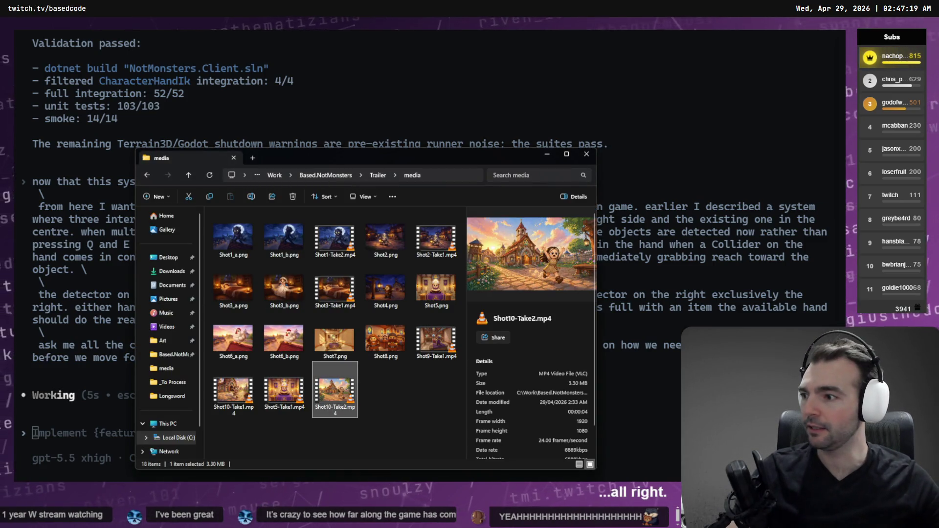
left_click(419, 408)
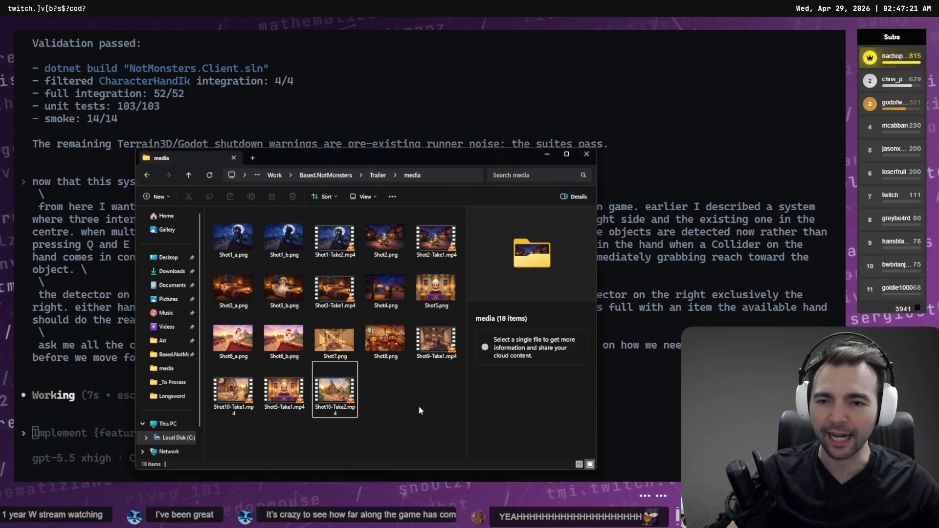
key("alt+Tab")
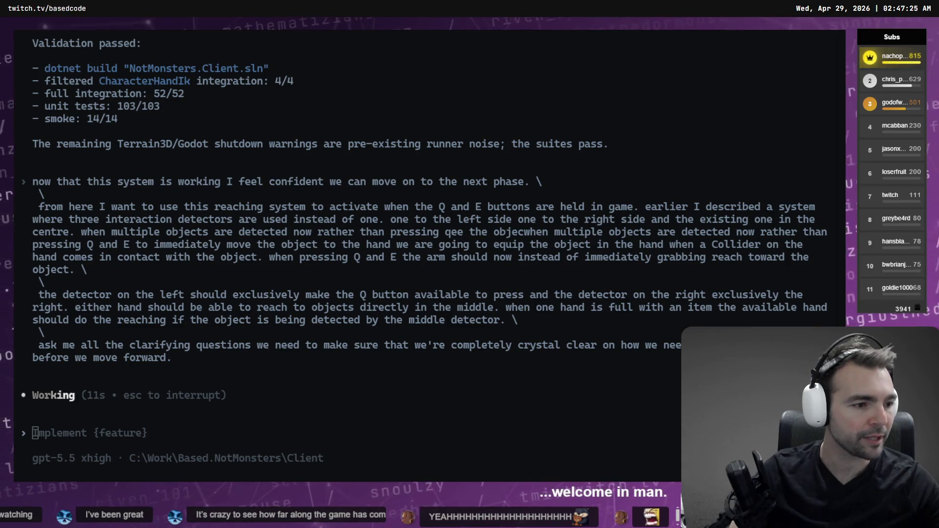
key("alt+Tab")
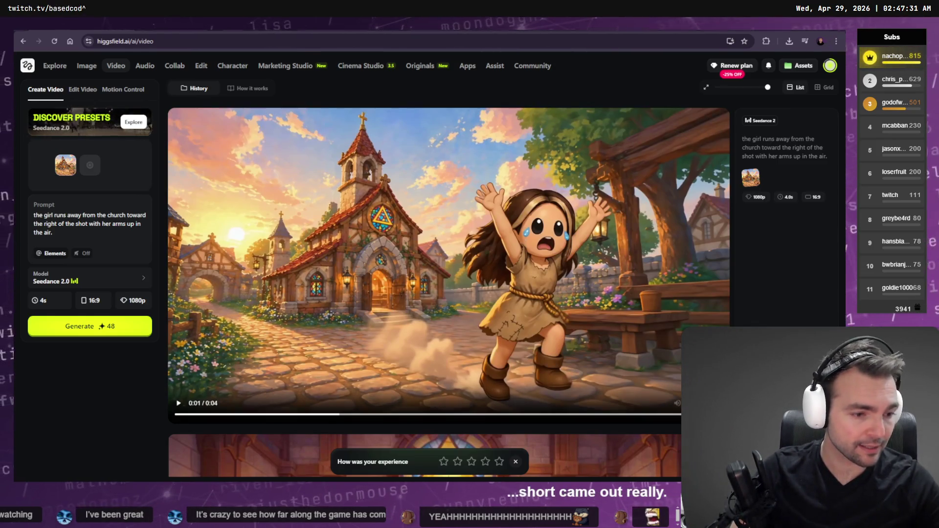
- Zoom out and pan across the tldraw storyboard, looking over the Shot7 and Shot10 images
key("alt+Tab")
scroll(521, 315, "down", 5)
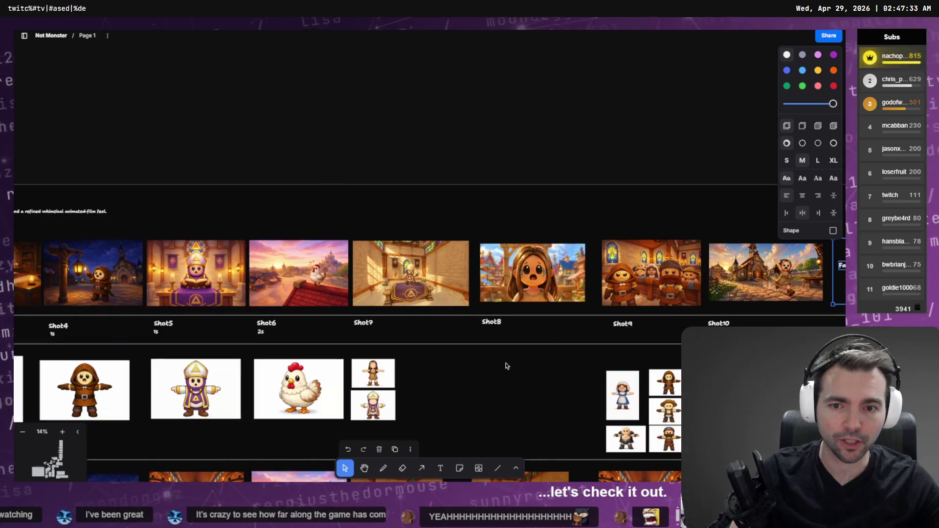
left_click(490, 222)
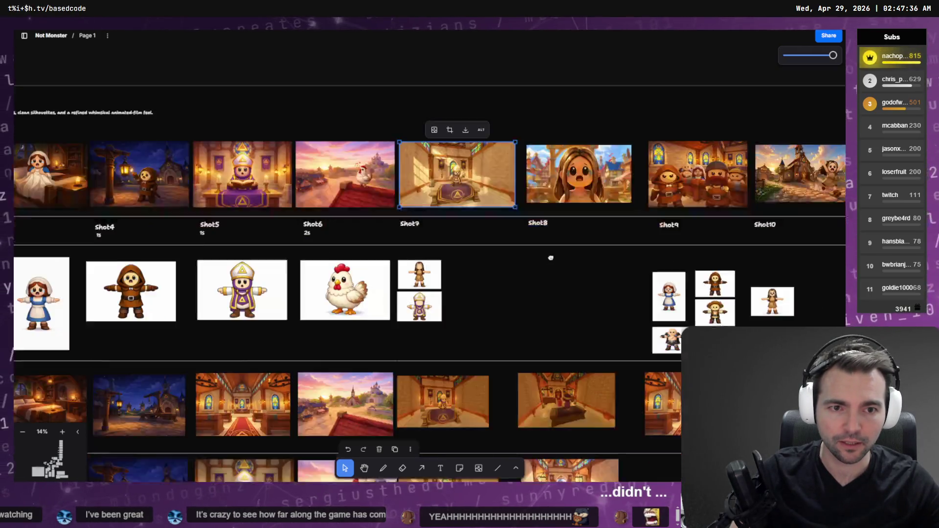
scroll(552, 257, "down", 5)
mouse_move(550, 106)
left_mouse_down()
mouse_move(546, 84)
mouse_move(560, 214)
mouse_move(483, 300)
mouse_move(357, 221)
left_mouse_up()
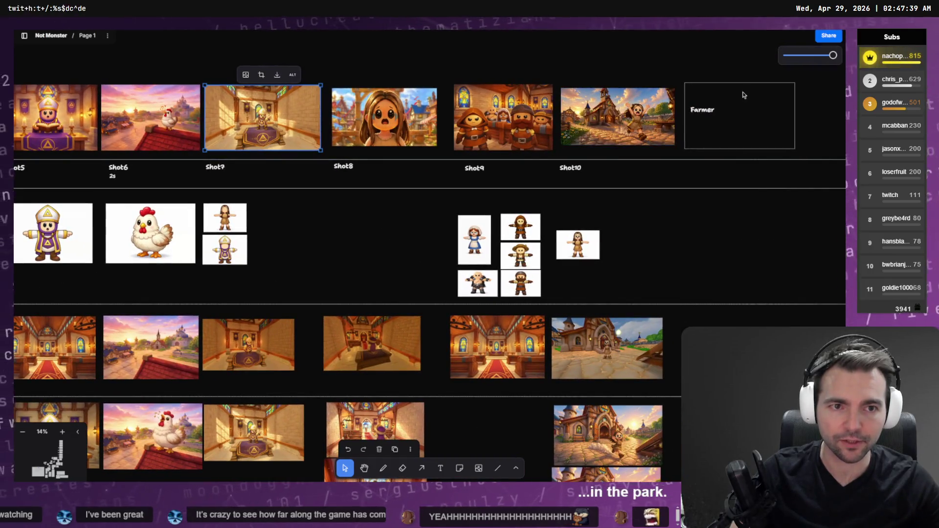
left_click(638, 140)
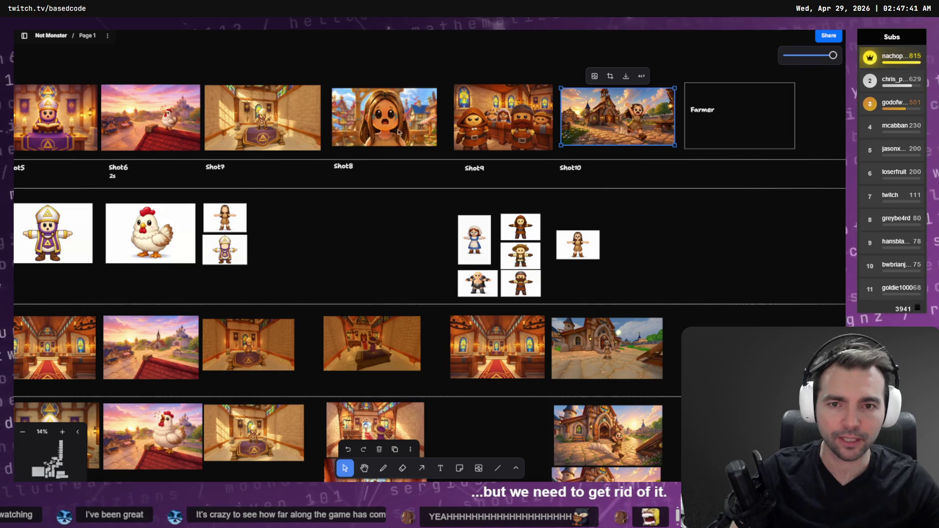
scroll(399, 133, "up", 3)
left_click(431, 215)
- Select the Shot6 rooster-on-the-roof image and zoom in on it
scroll(726, 251, "left", 5)
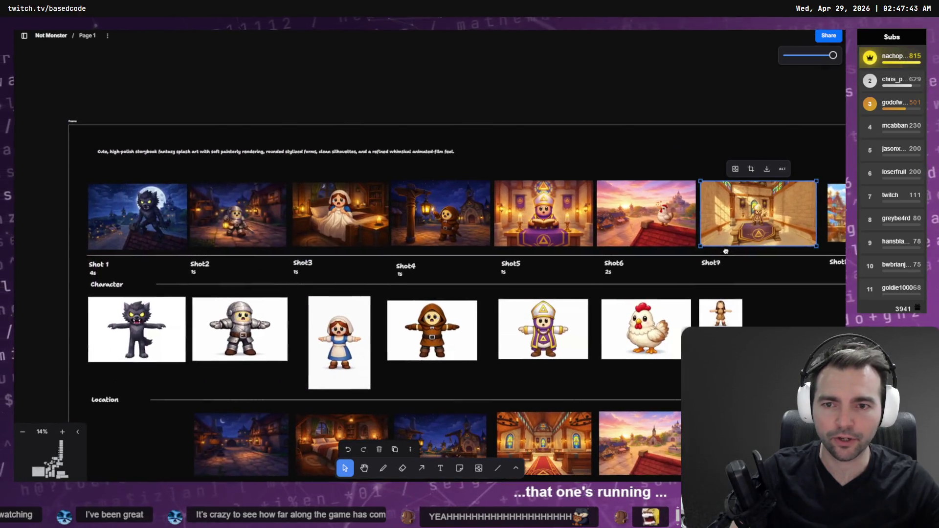
left_click(638, 235)
mouse_move(638, 240)
left_mouse_down()
mouse_move(482, 237)
mouse_move(448, 45)
mouse_move(459, 240)
left_mouse_up()
scroll(459, 241, "up", 5)
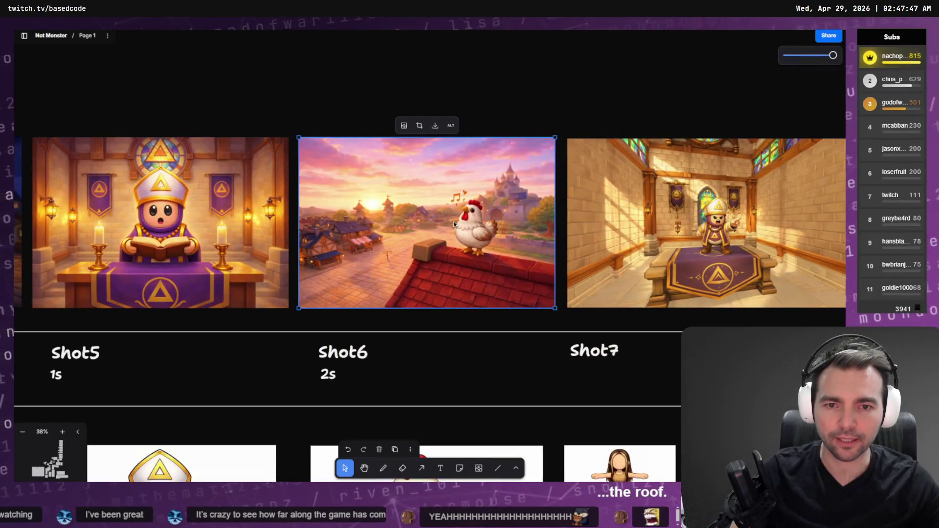
scroll(454, 224, "down", 5)
scroll(457, 256, "up", 5)
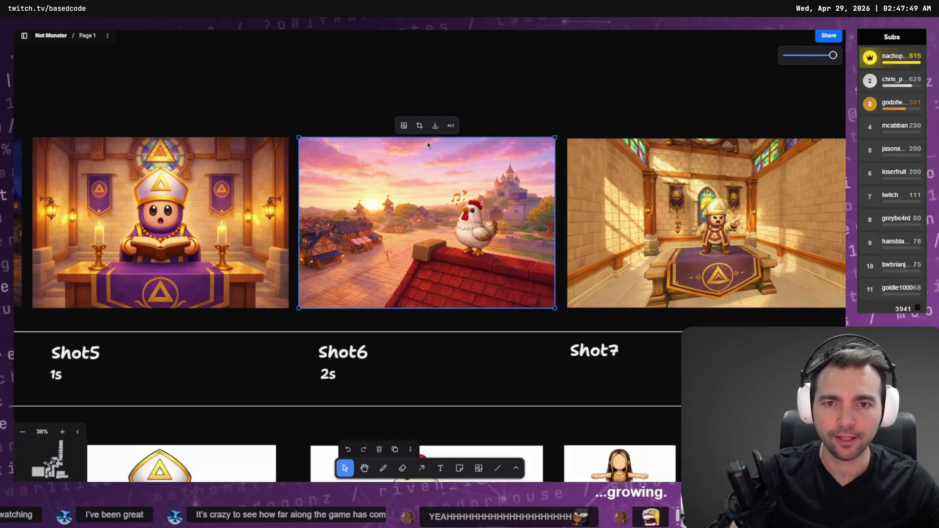
- Back in Higgsfield, remove the previous start-frame image from the video form
key("alt+Tab")
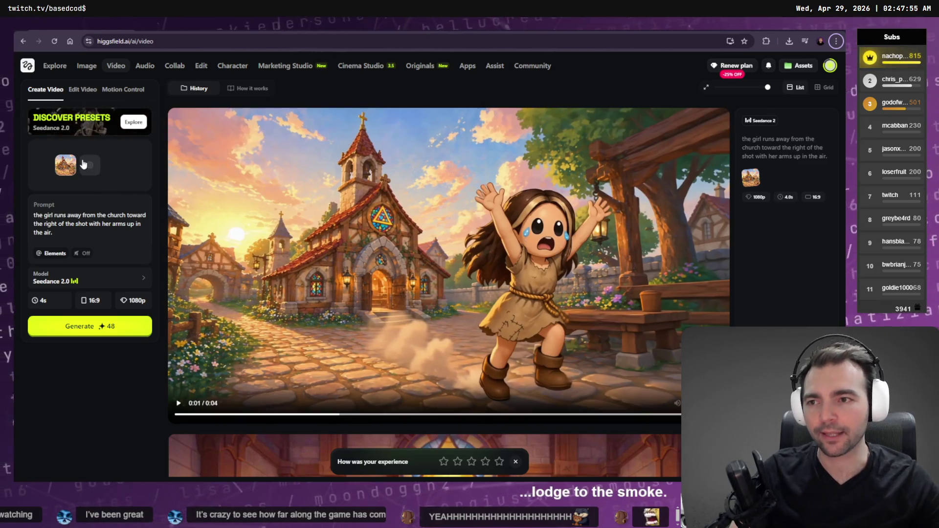
key("alt+Tab")
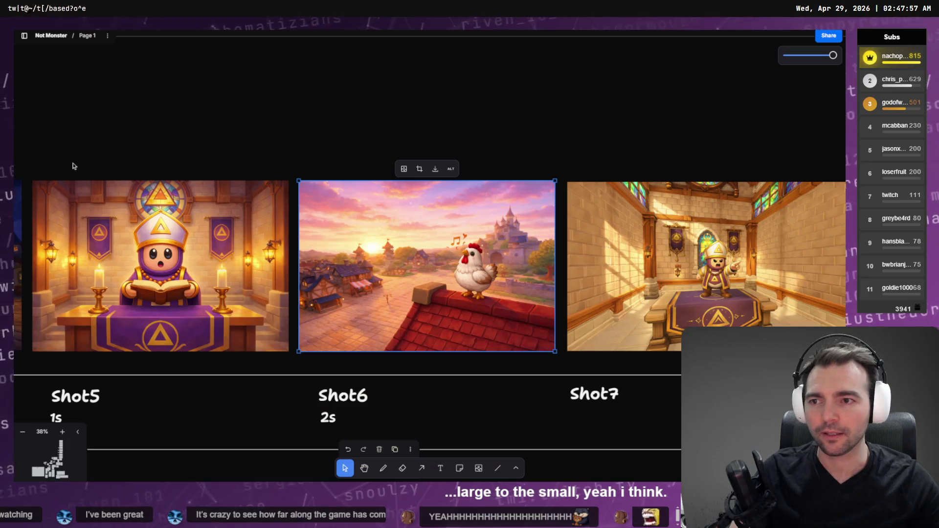
key("alt+Tab")
left_click(76, 157)
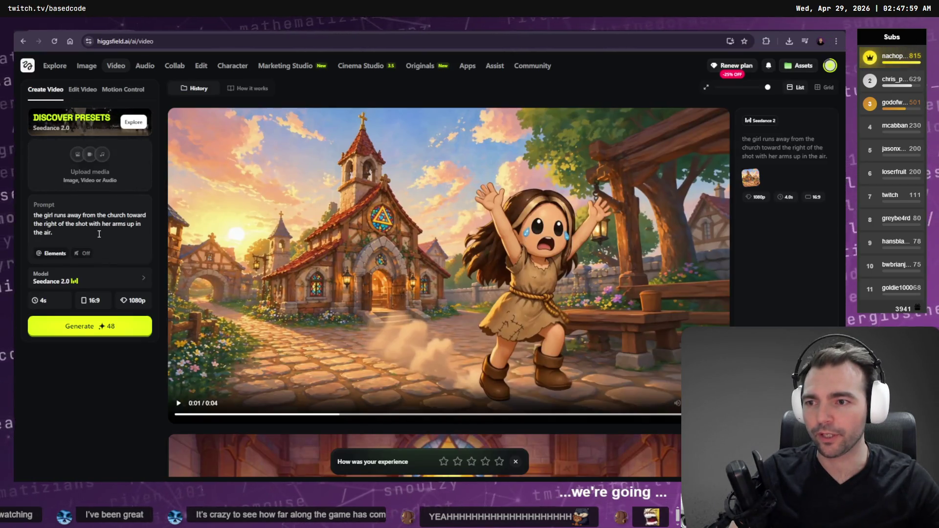
- Clear the old prompt, upload a new start-frame image from Downloads, and enter 'a rooster crows at the dawn'
triple_click(89, 223)
key("BackSpace")
left_click(80, 159)
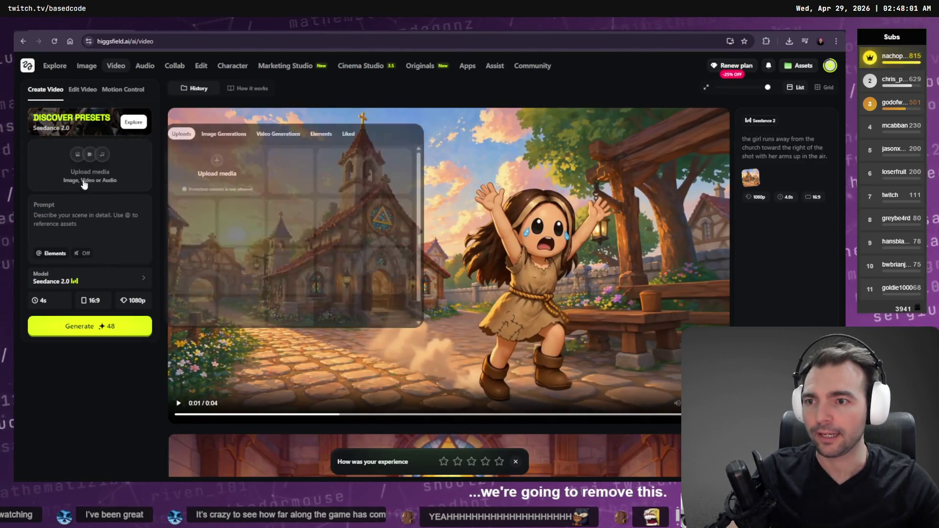
left_click(260, 183)
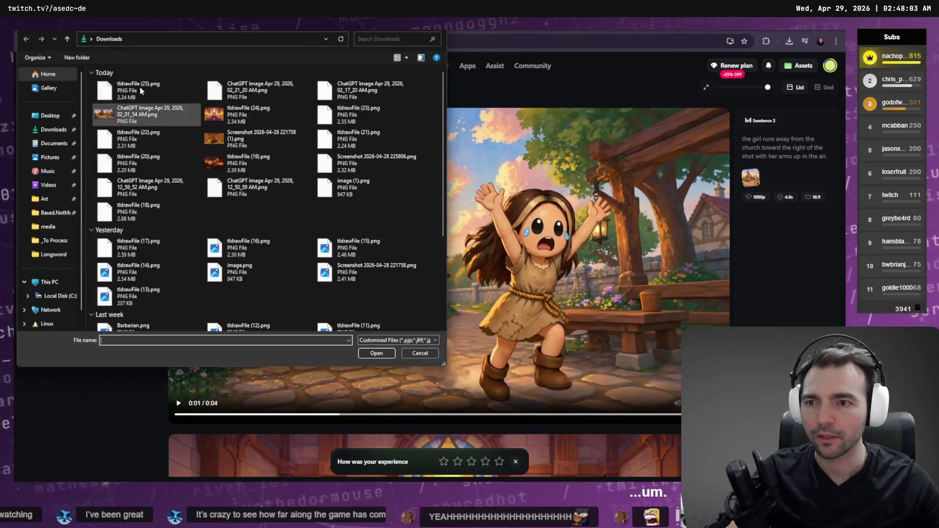
double_click(120, 100)
left_click(117, 224)
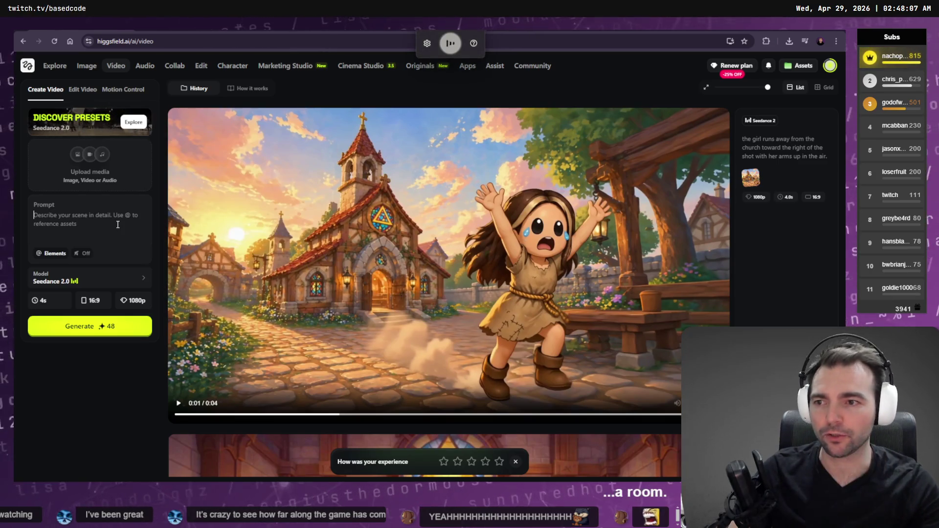
type("a rooster crows at the dawn.")
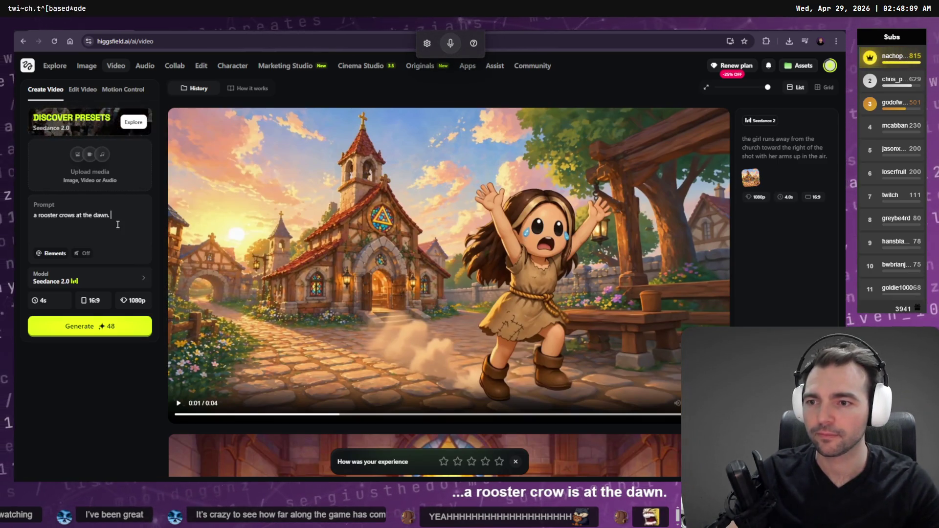
- Check the storyboard, then go to the CinematicTrailer timeline in DaVinci Resolve and jump to its start
key("alt+Tab")
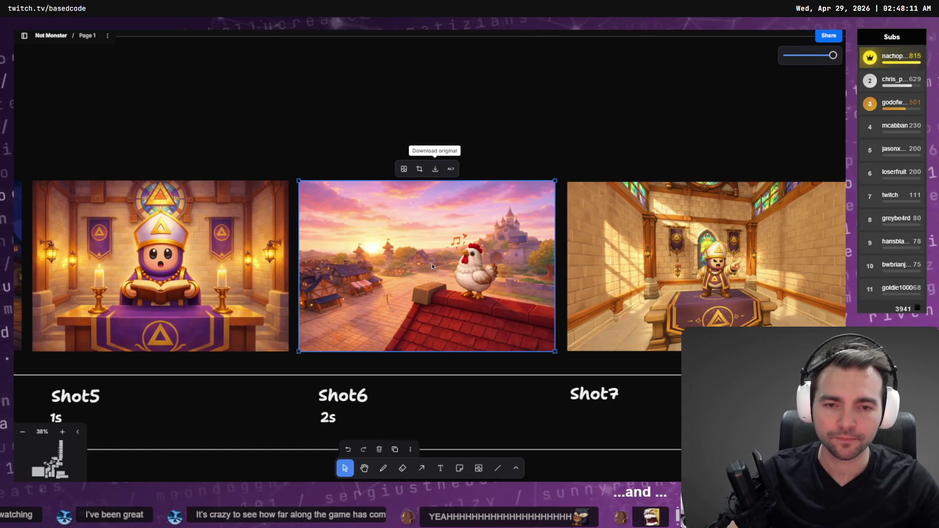
key("alt+Tab")
key("ctrl+v")
key("alt+Tab")
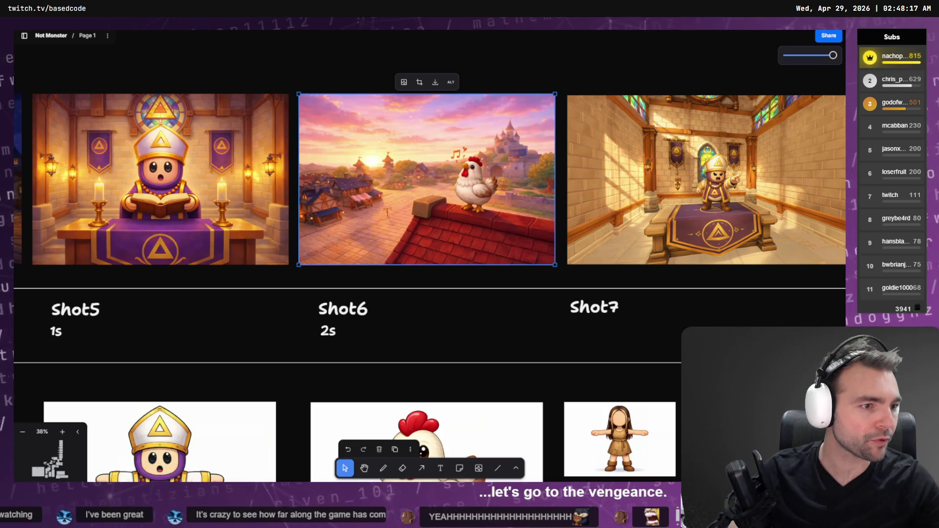
key("alt+Tab")
key("alt+Tab")
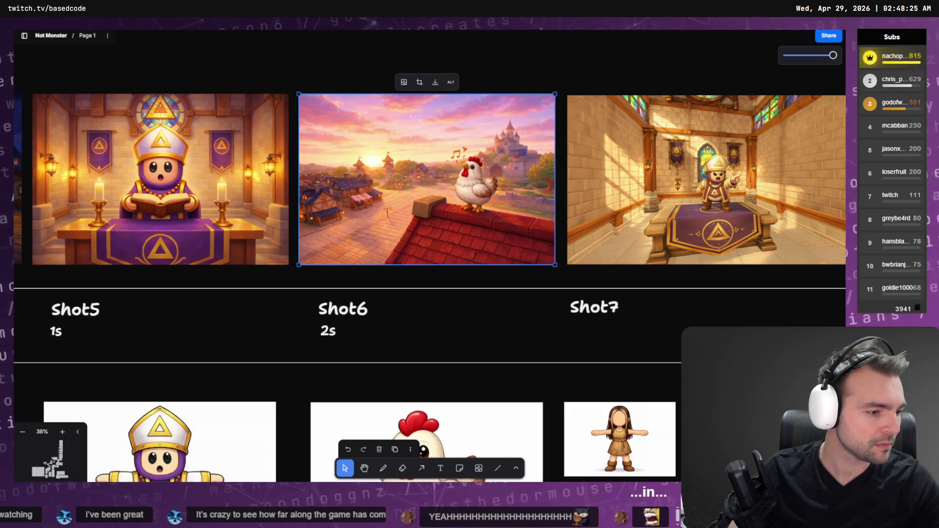
key("alt+Tab")
key("Home")
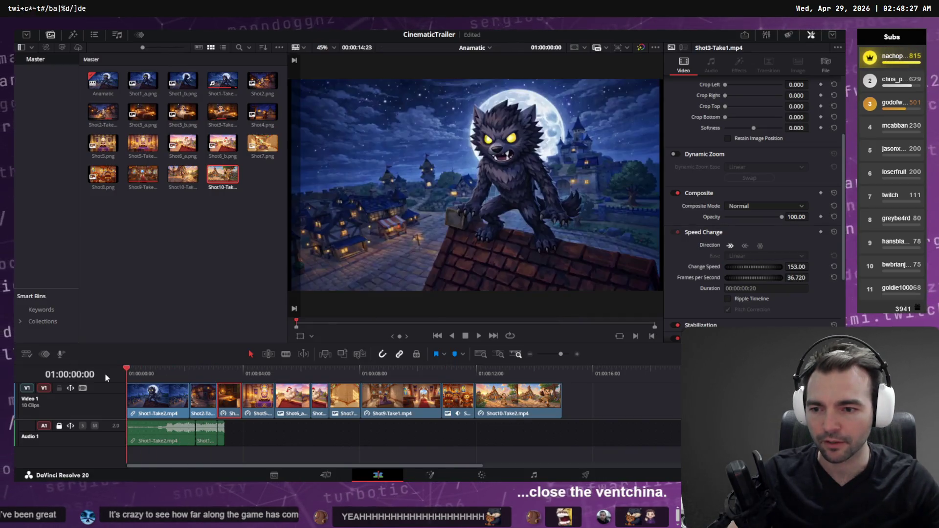
key("space")
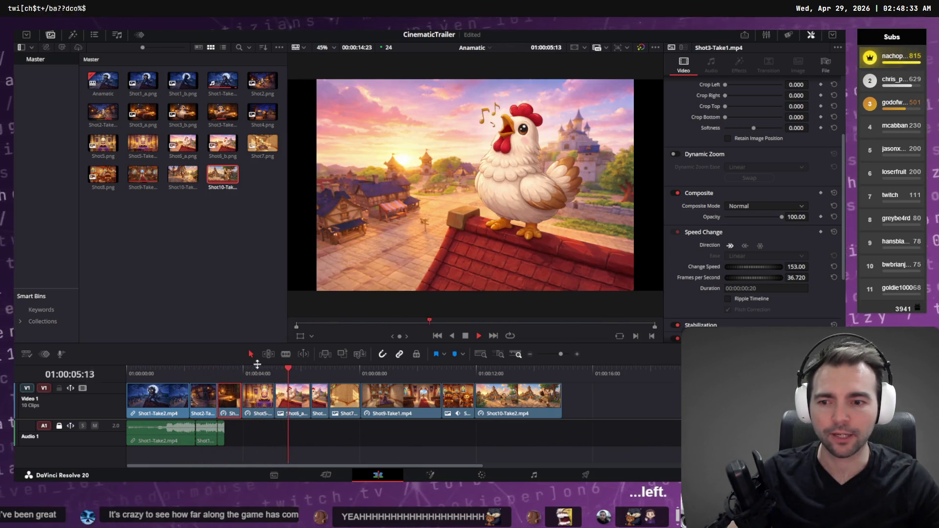
left_click(138, 374)
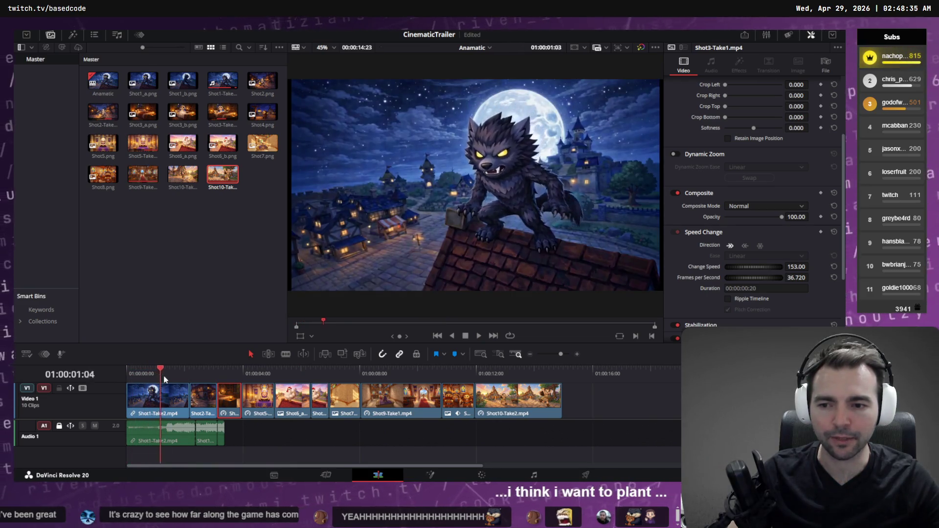
mouse_move(140, 375)
left_mouse_down()
mouse_move(570, 385)
mouse_move(224, 382)
left_mouse_up()
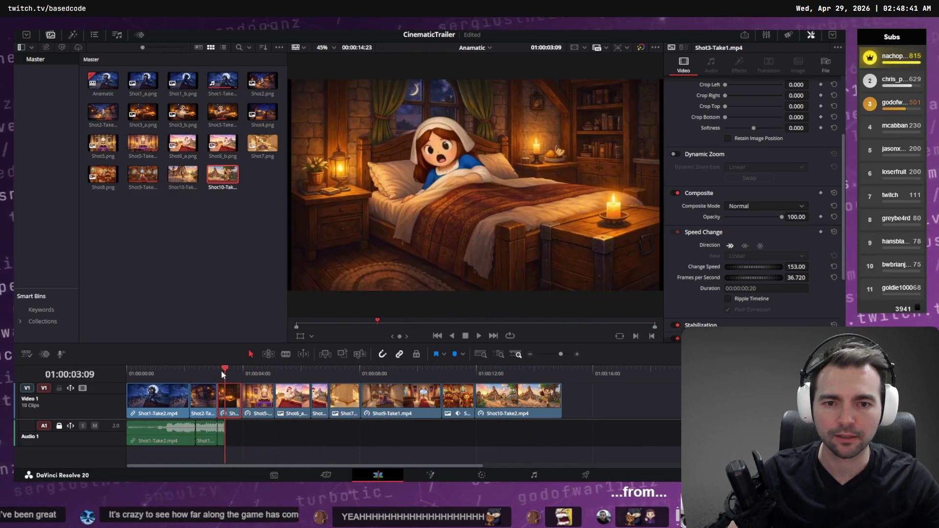
key("alt+Tab")
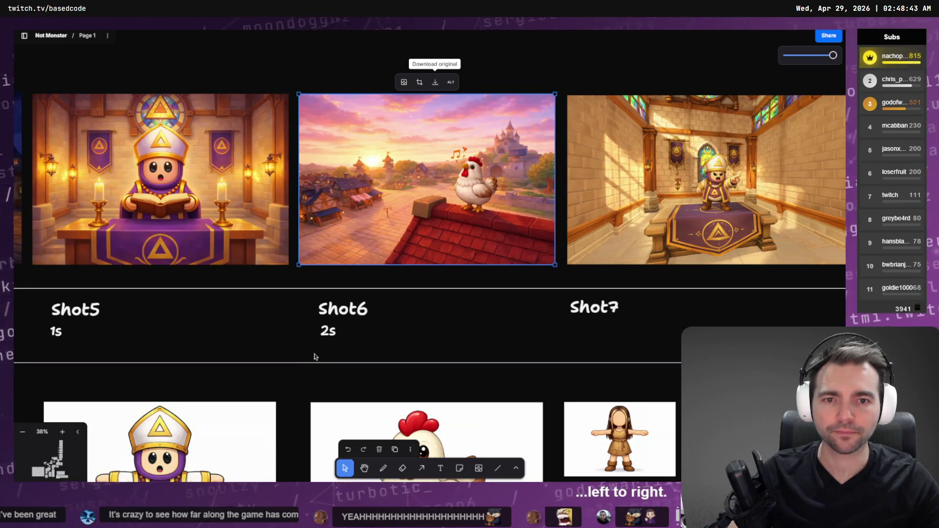
- Extend the prompt with 'the camera pans slowly from left to right.'
key("alt+Tab")
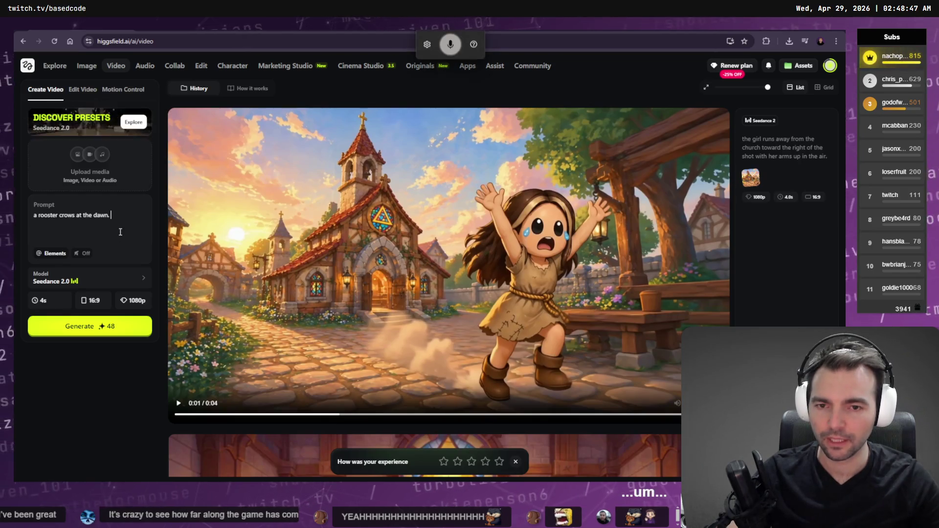
type("the camera")
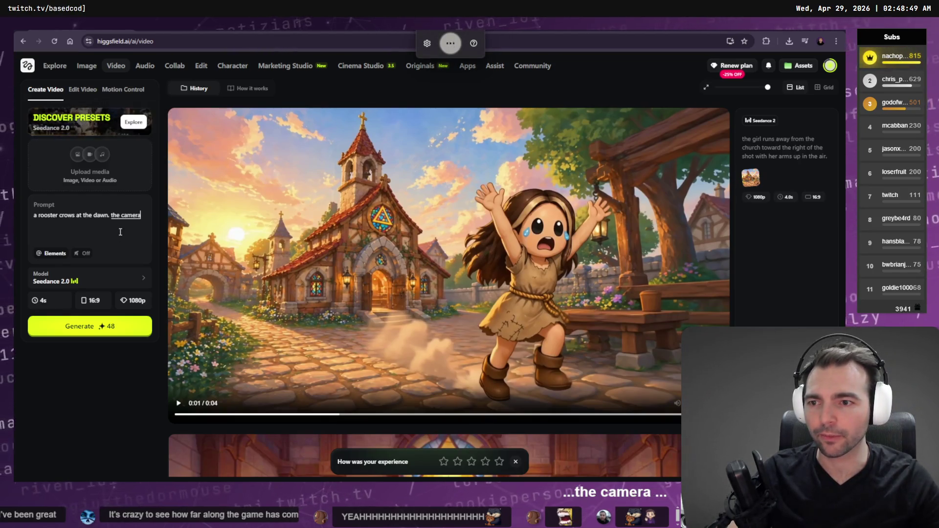
type(" pans slowly from left to right.")
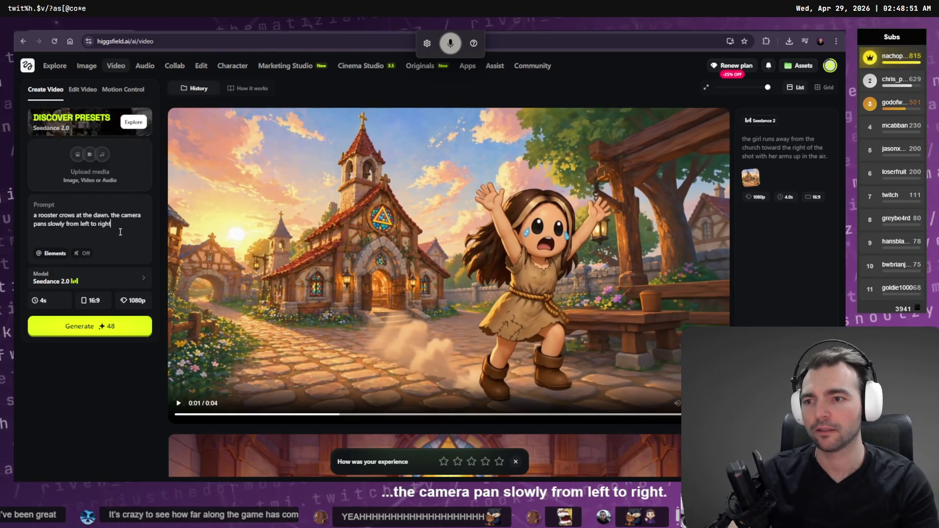
key("alt+Tab")
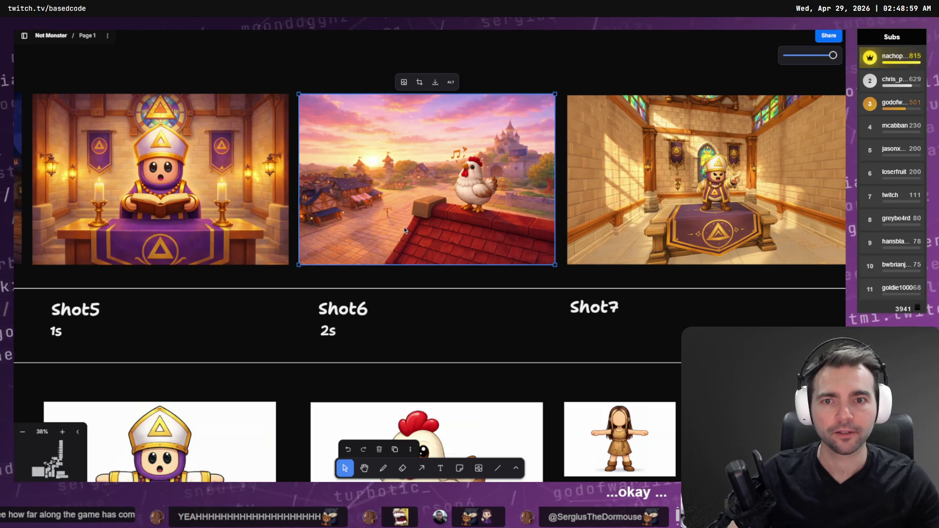
key("alt+Tab")
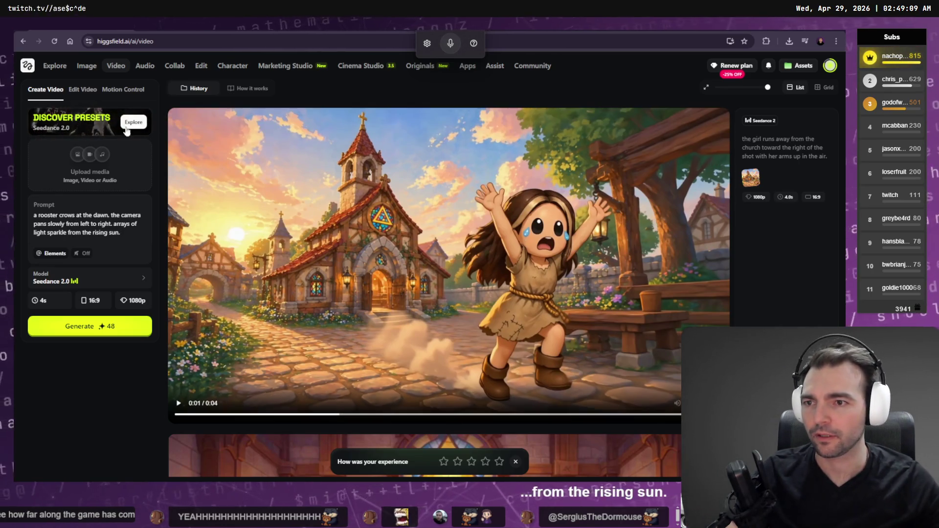
- Pick the rooster image from the media library as start frame and start generating
left_click(130, 182)
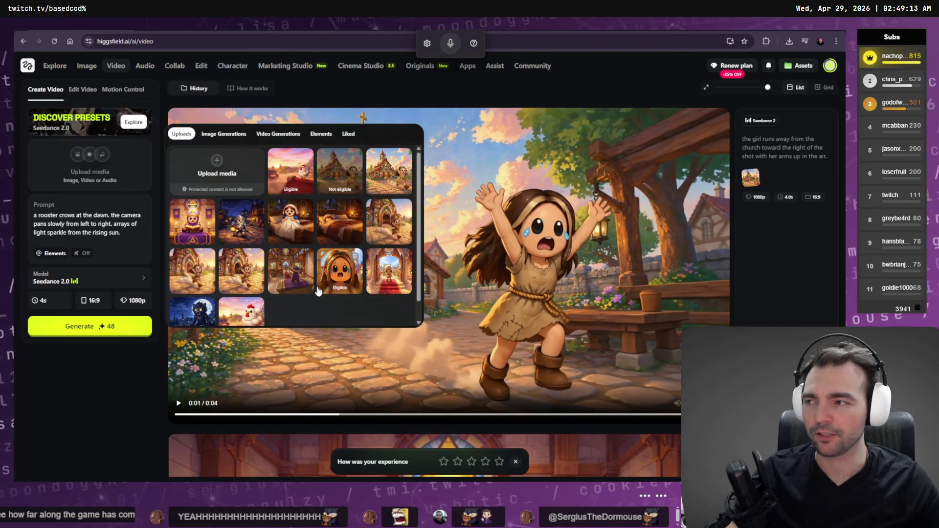
left_click(273, 191)
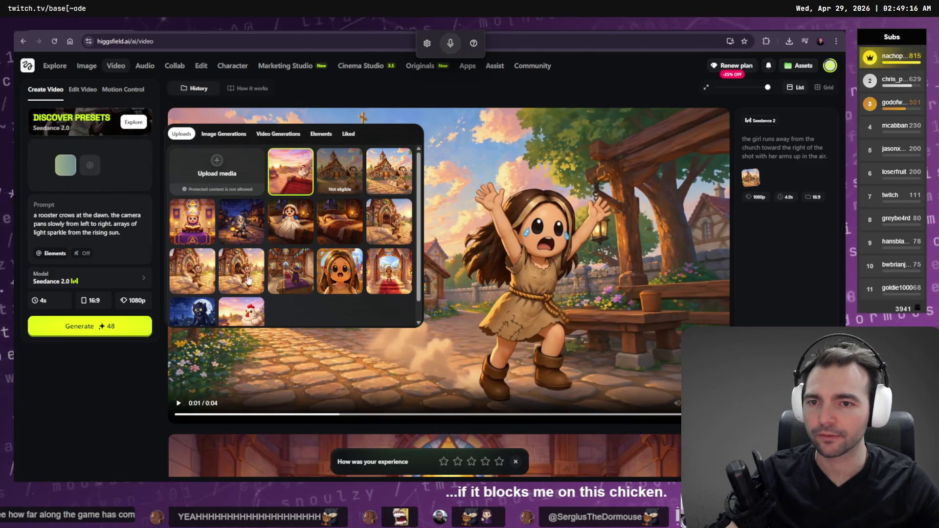
left_click(86, 333)
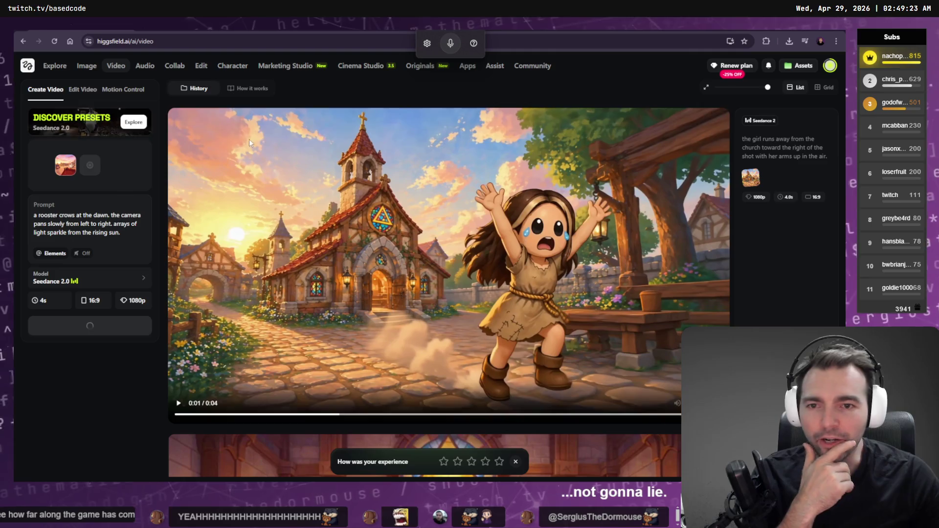
- Open the Video Upscale tool from Higgsfield's Video menu
mouse_move(171, 71)
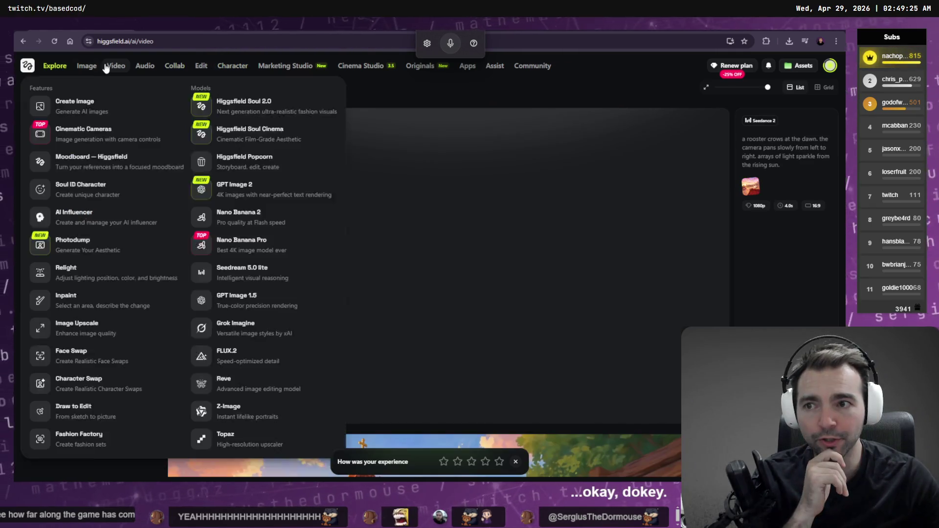
mouse_move(111, 68)
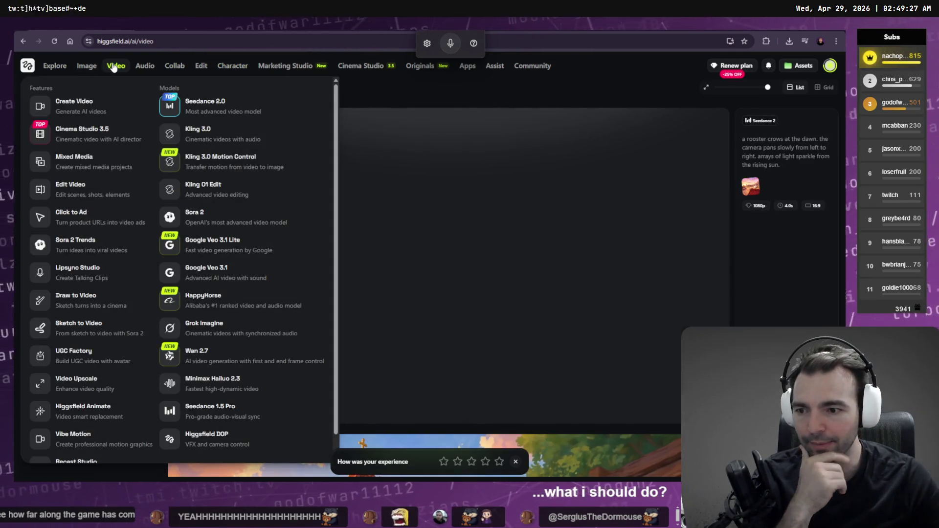
scroll(98, 313, "down", 1)
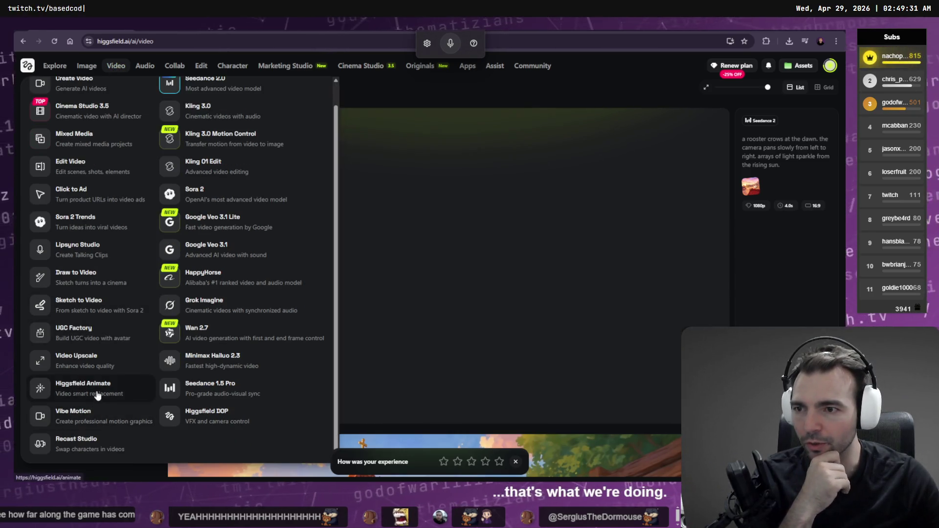
left_click(81, 358)
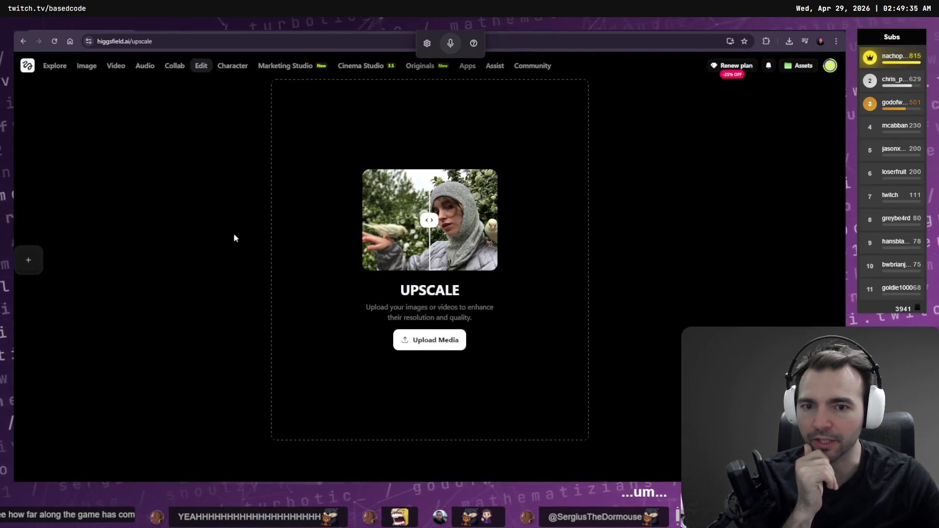
- Bring up the Upload Media file picker with the Customised Files filter, plus a new File Explorer window
left_click(429, 348)
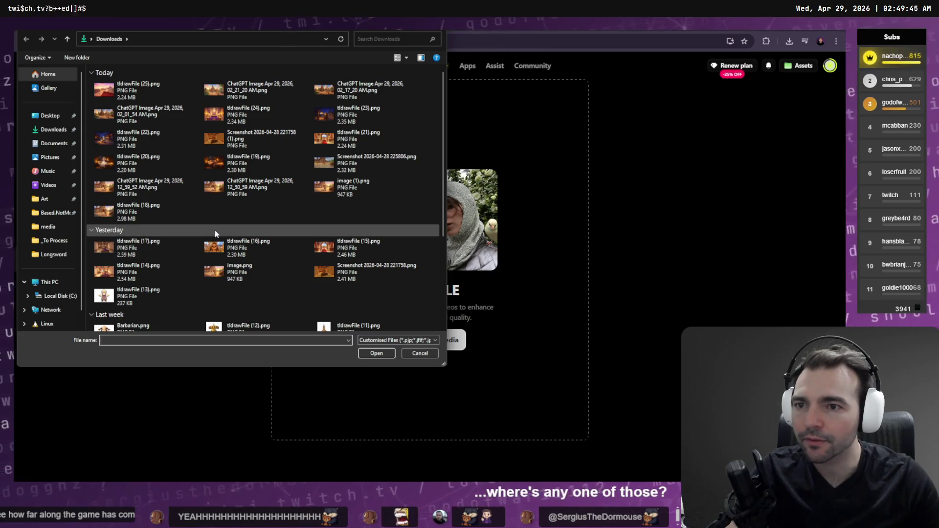
left_click(403, 341)
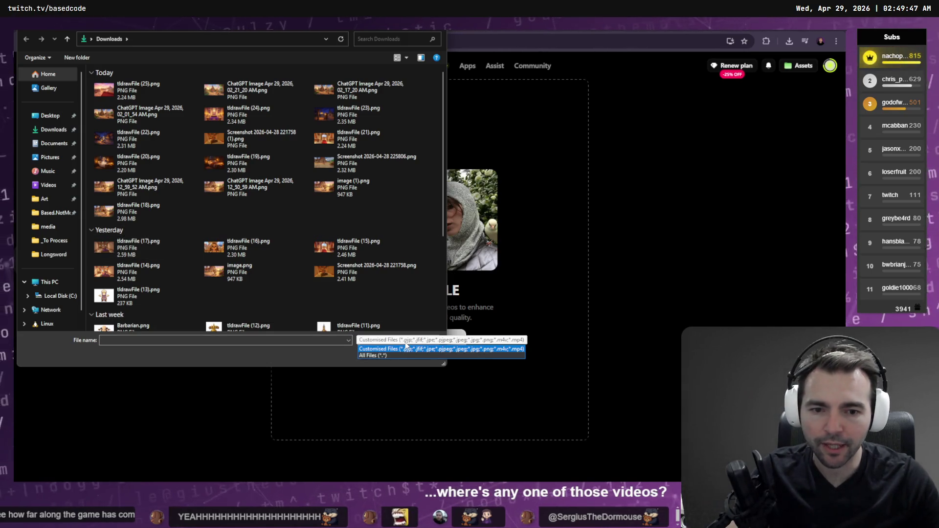
left_click(406, 348)
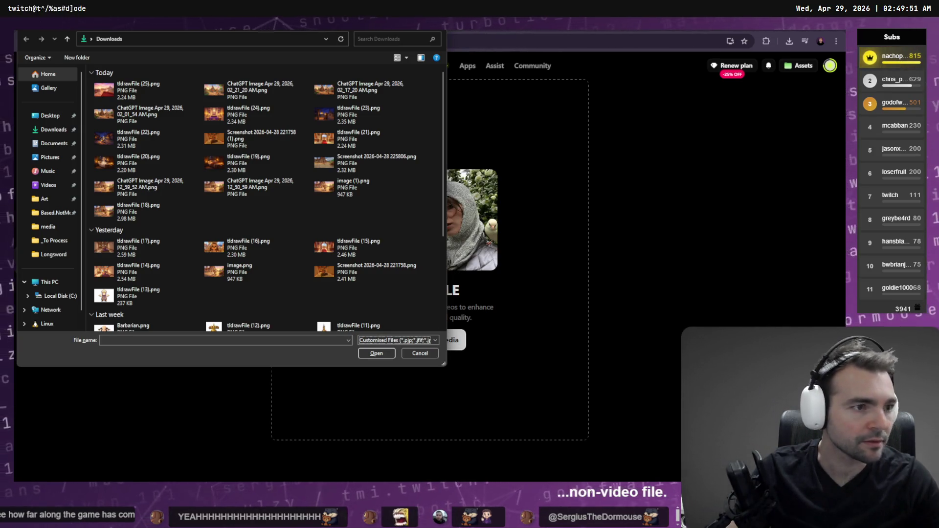
key("super+e")
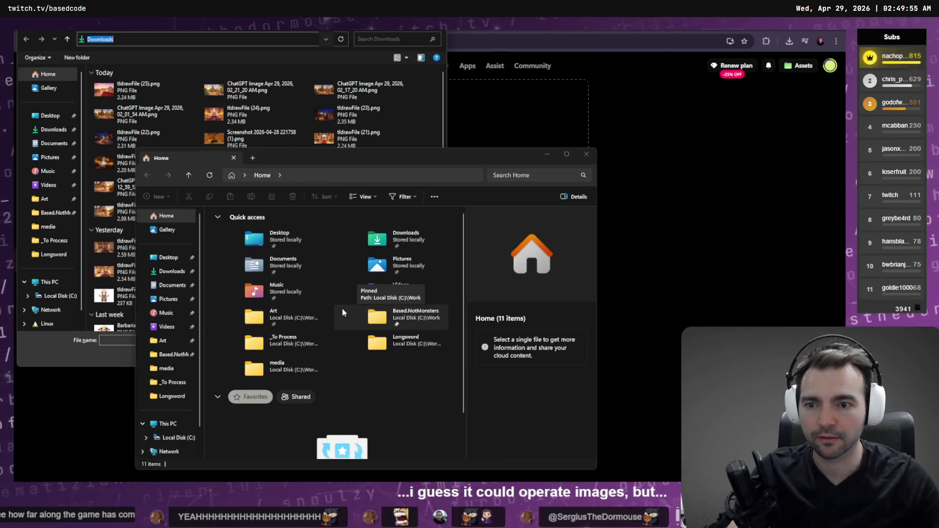
- Navigate from C: through Work and Based.NotMonsters to the Trailer media folder
key("ctrl+l")
type("C:")
key("Return")
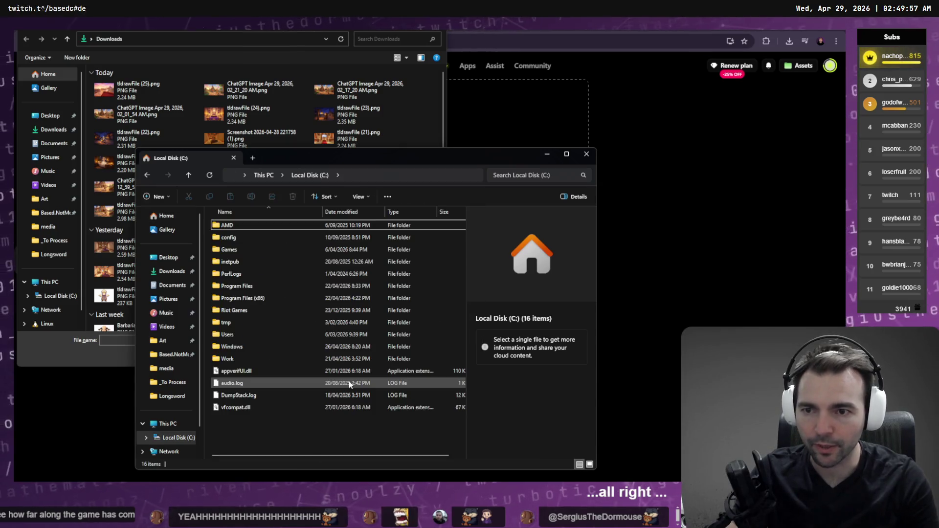
double_click(314, 358)
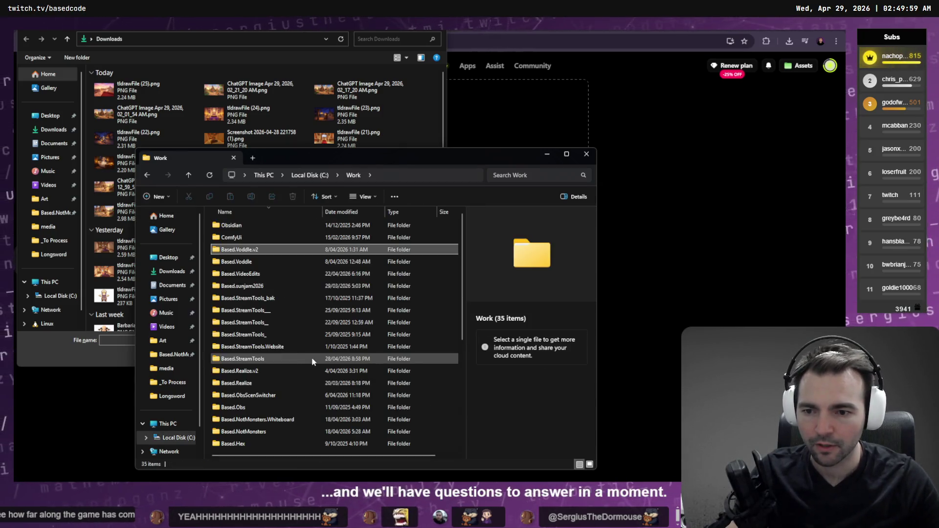
type("based.realize")
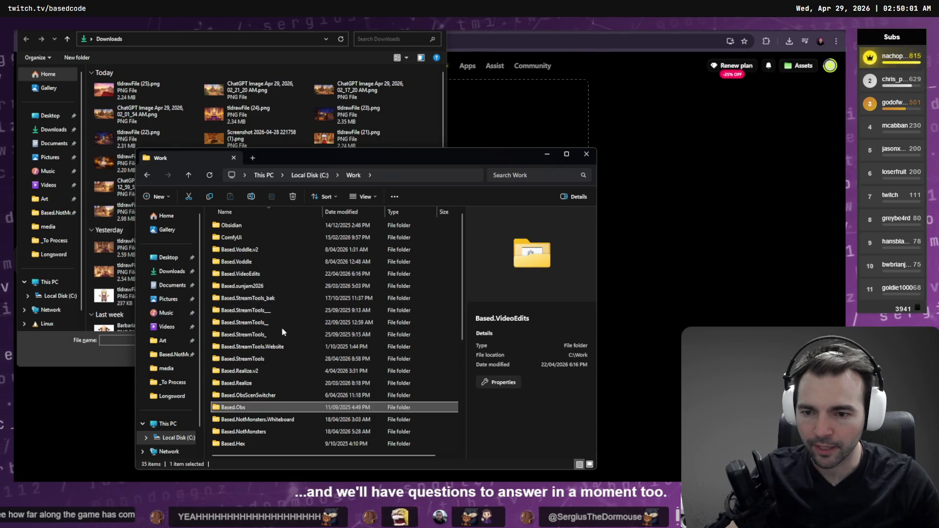
left_click(172, 354)
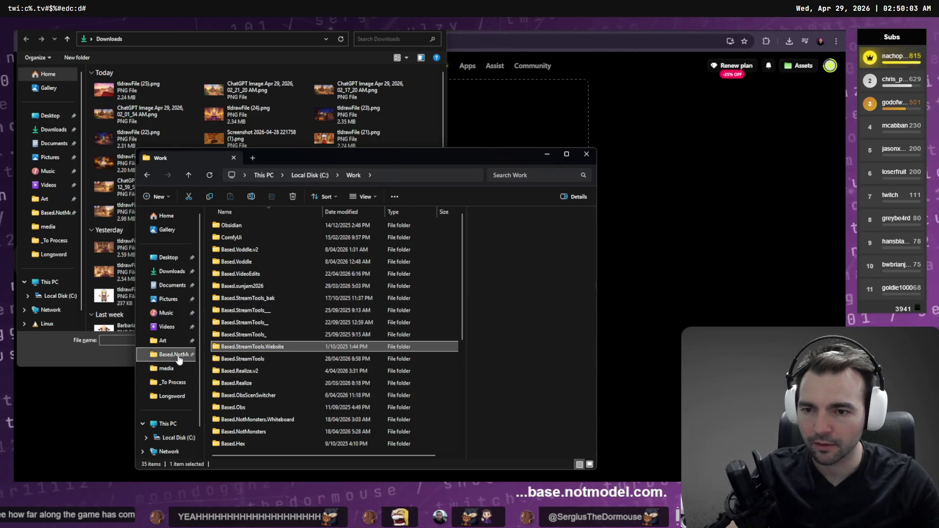
double_click(240, 311)
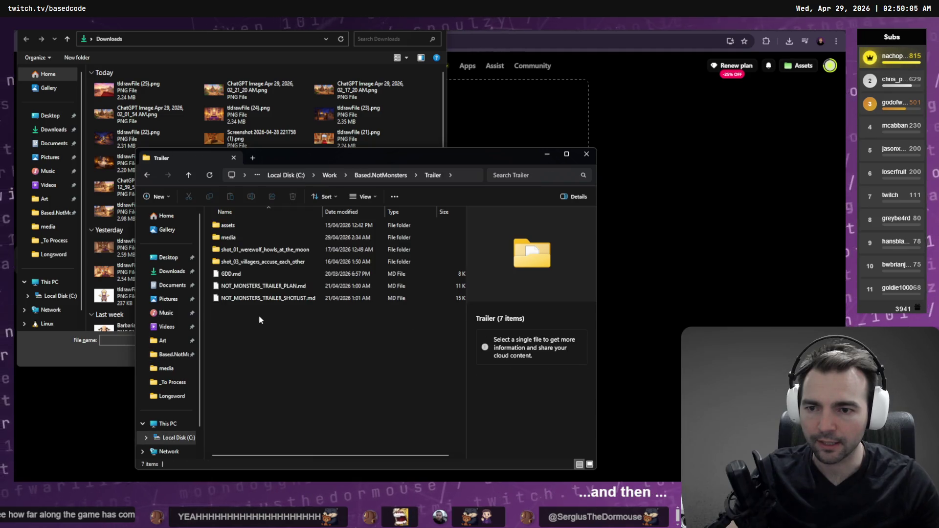
double_click(259, 228)
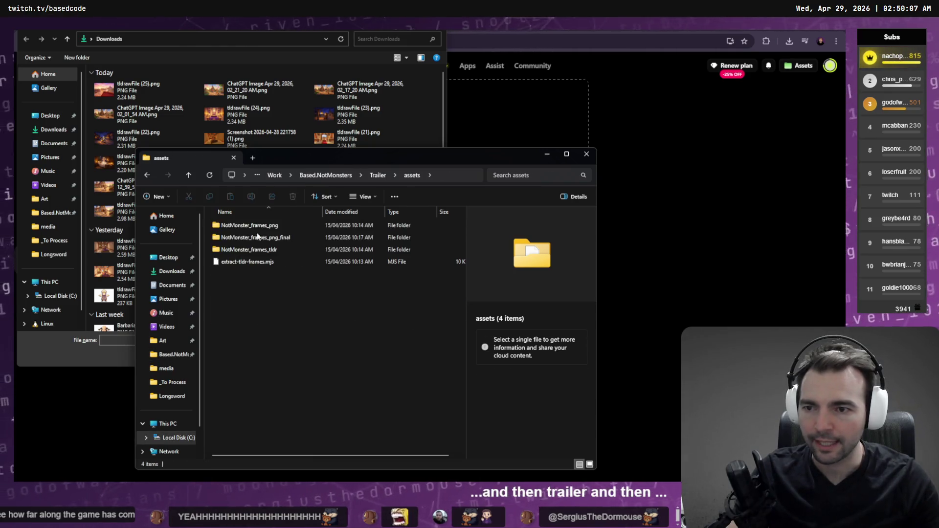
left_click(379, 175)
double_click(230, 238)
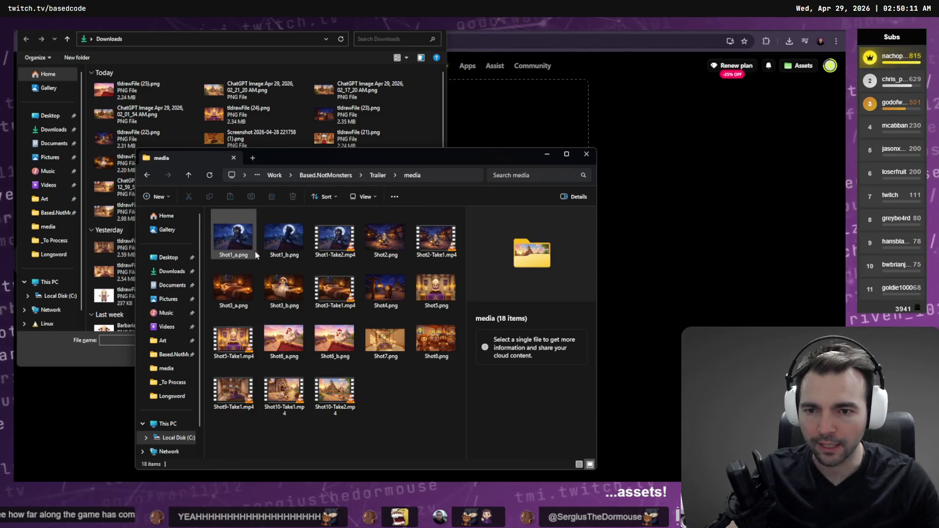
- Inspect the Shot10, Shot5 and Shot3 clips' resolution and length details
left_click(338, 399)
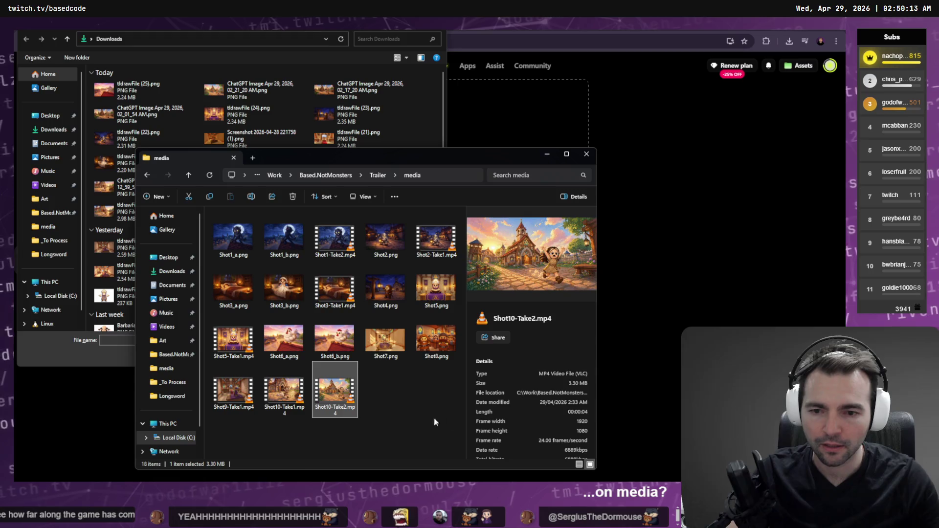
left_click(284, 396)
left_click(327, 395)
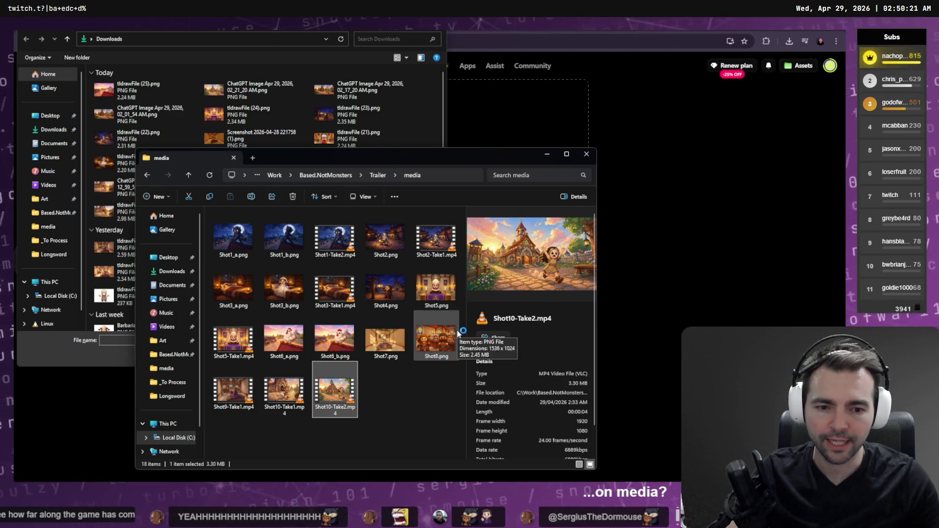
scroll(575, 285, "down", 1)
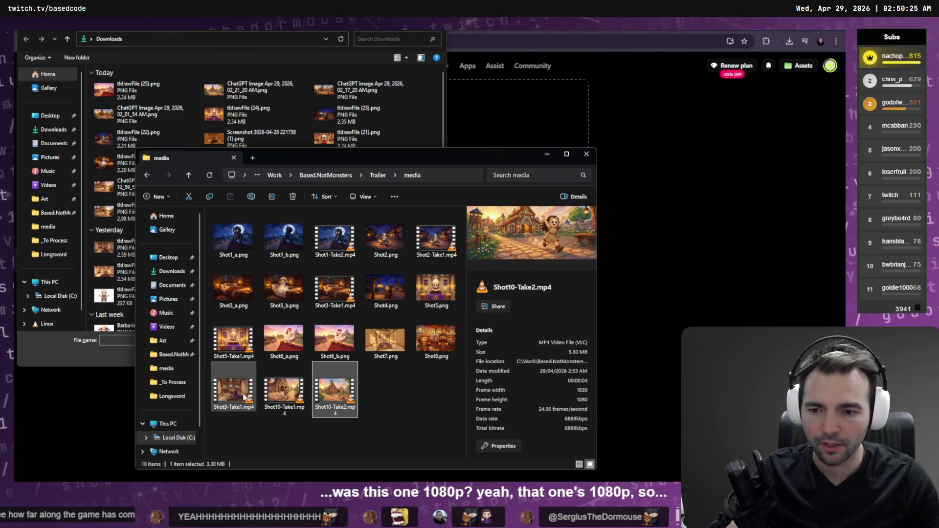
left_click(235, 341)
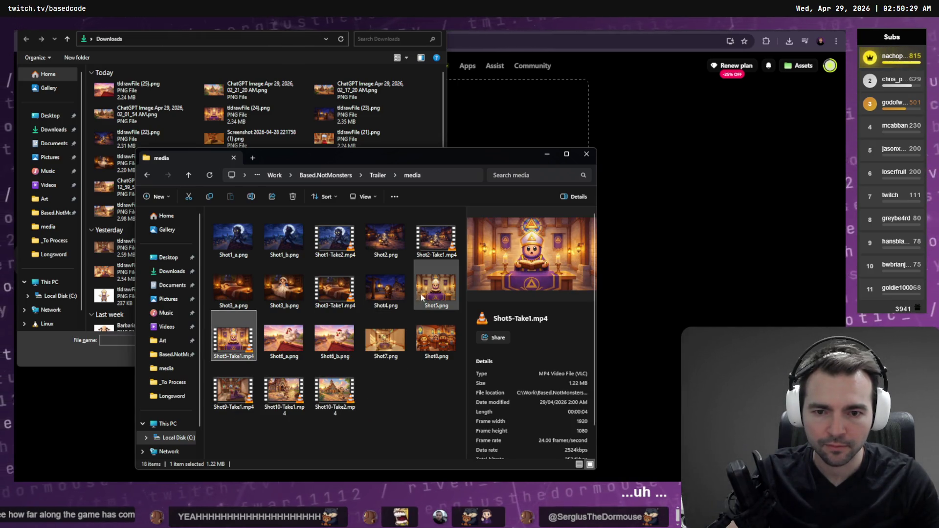
double_click(349, 291)
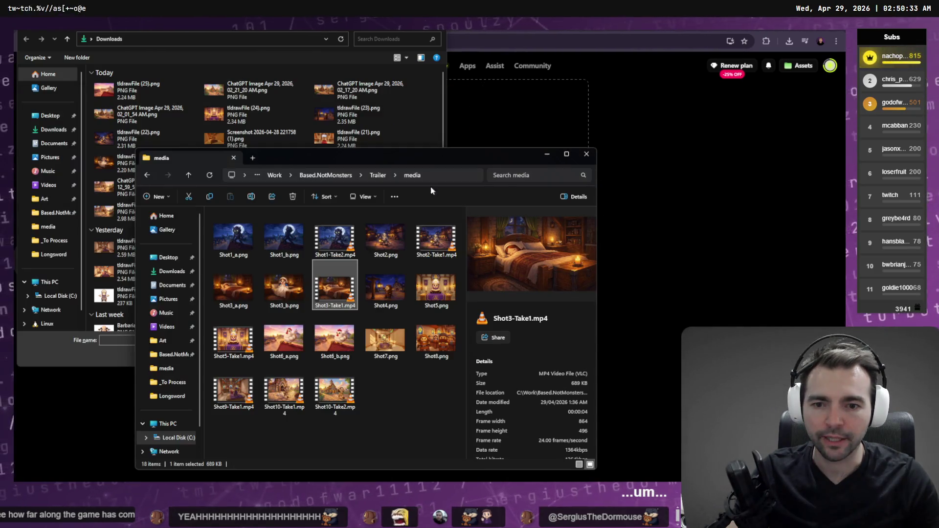
- Select Shot1-Take2.mp4, copy the media folder path, and focus the upload picker's File name field
left_click(335, 245)
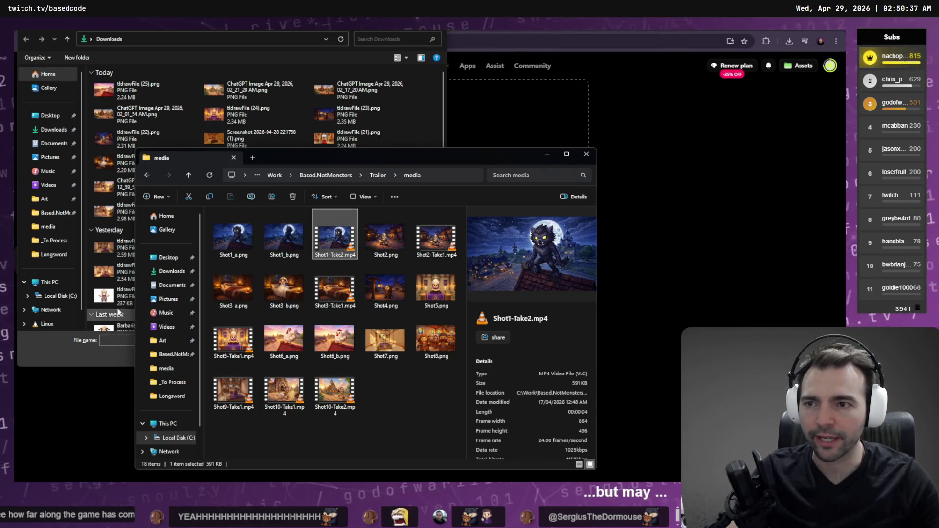
key("ctrl+l")
key("ctrl+c")
left_click(123, 340)
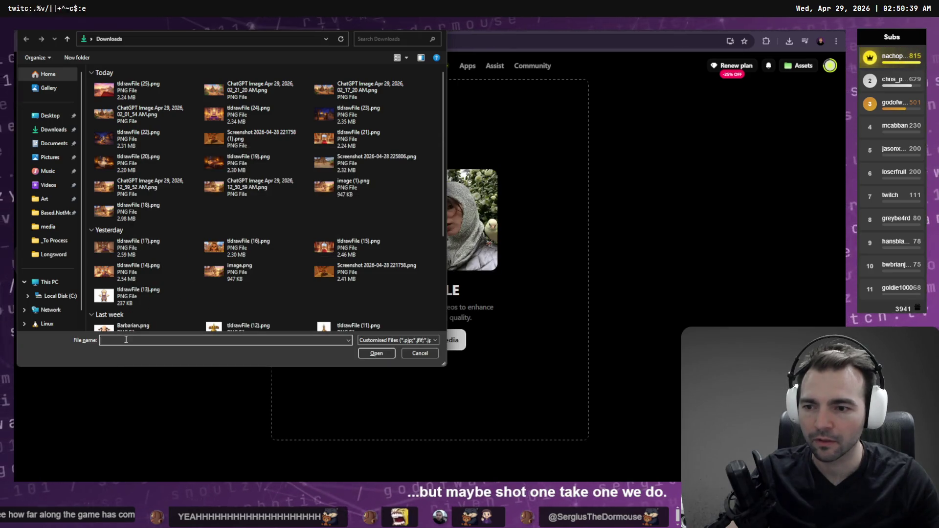
- Paste the media folder path into the Open dialog and upload Shot1-Take2.mp4 from it
key("ctrl+v")
key("Return")
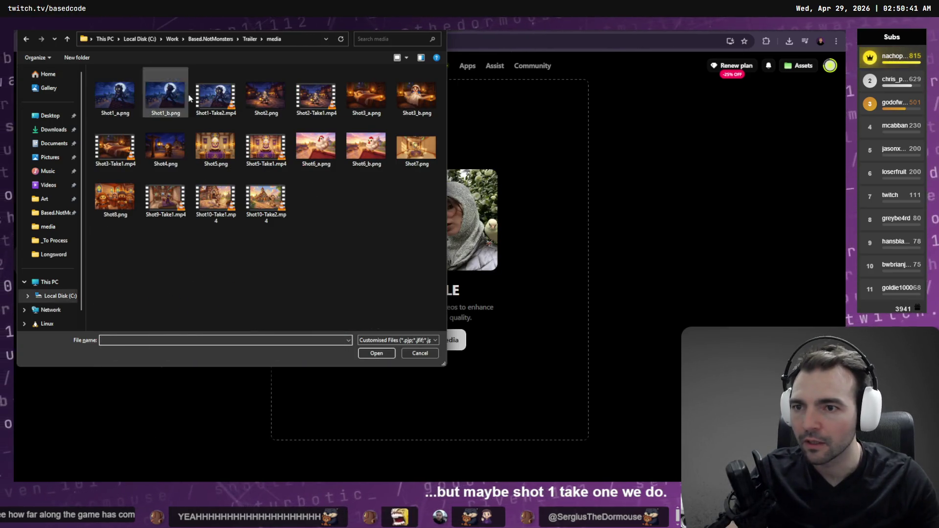
double_click(209, 95)
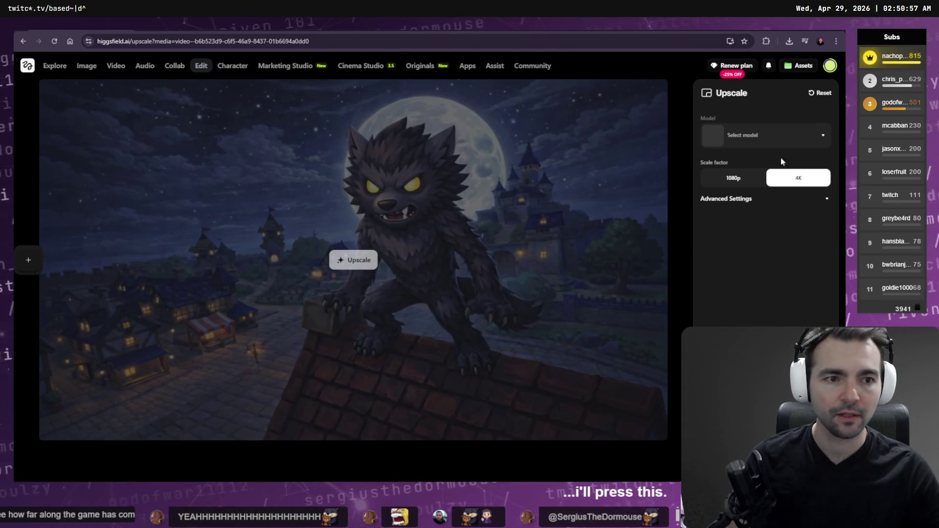
- Choose 1080p under Scale factor and pick Higgsfield Upscale from the model dropdown
left_click(733, 178)
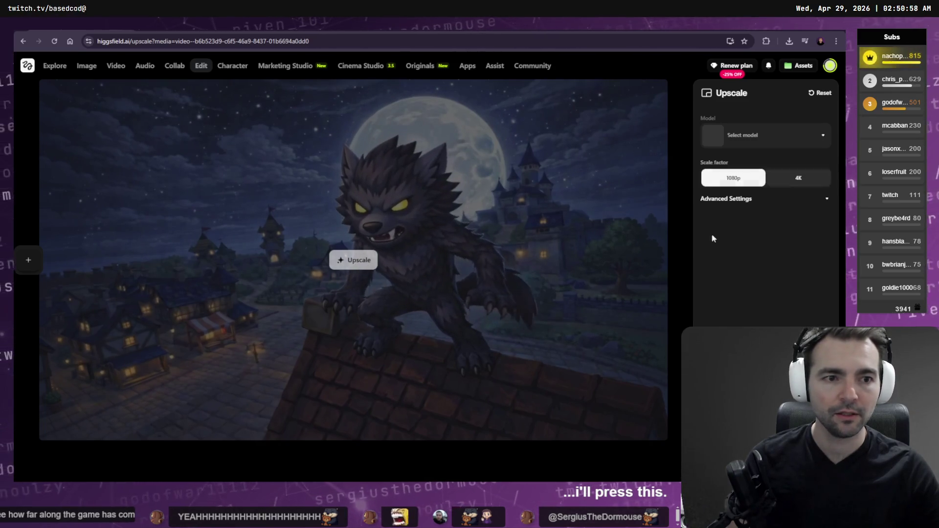
left_click(798, 131)
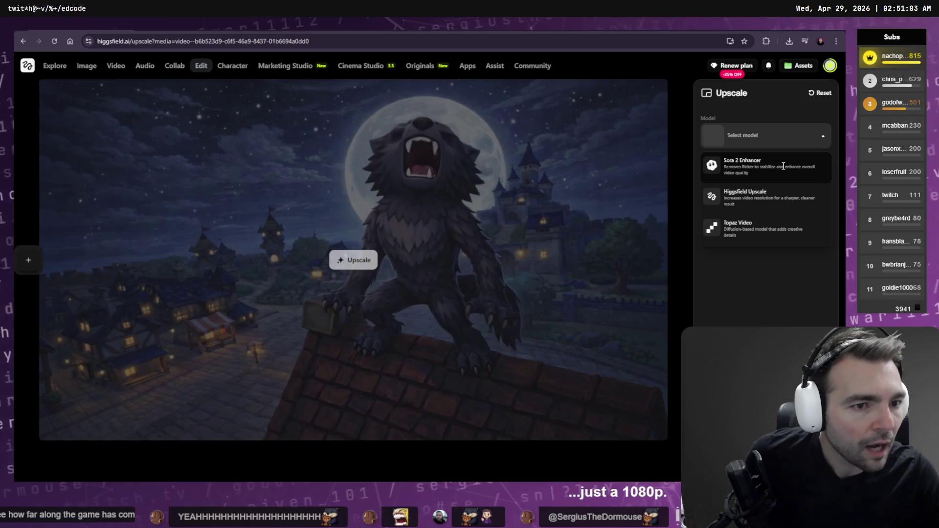
left_click(810, 196)
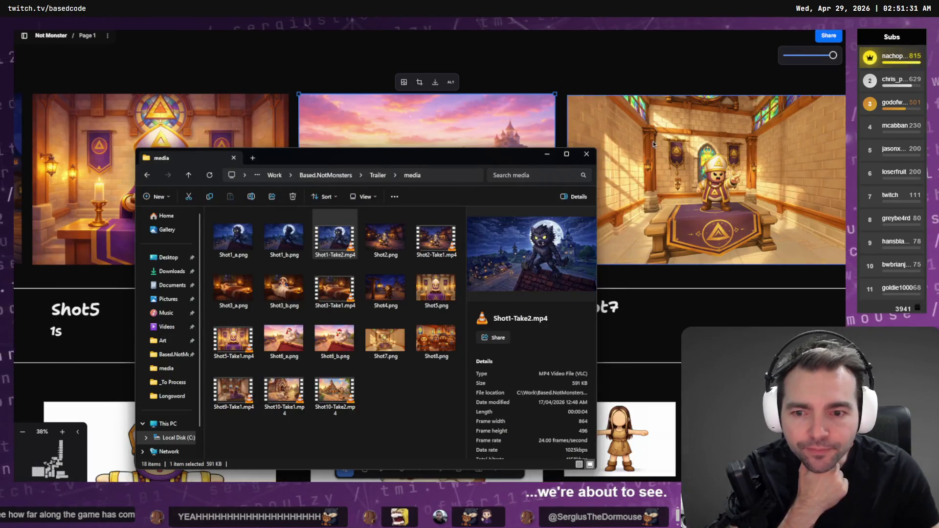
- Close the media folder window, zoom the storyboard out to 14% and select Shot4, then return to Higgsfield
left_click(586, 156)
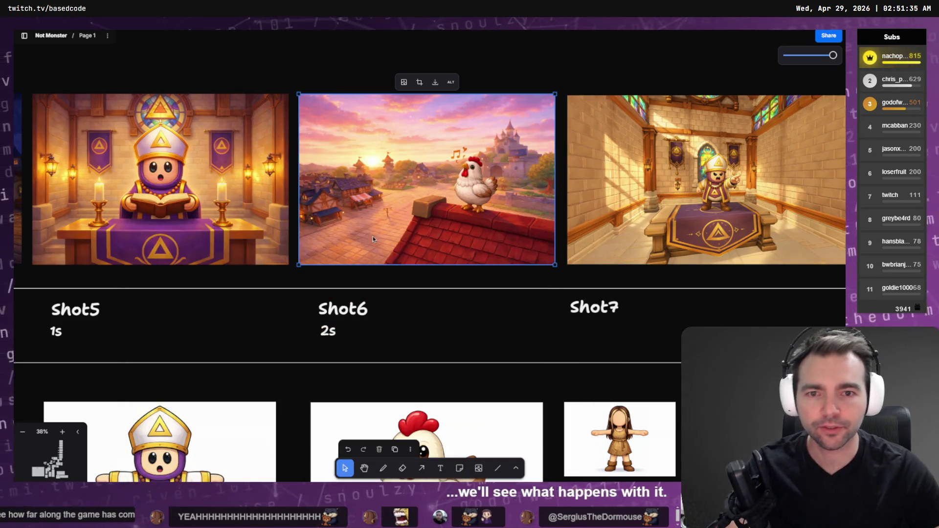
scroll(369, 245, "down", 5)
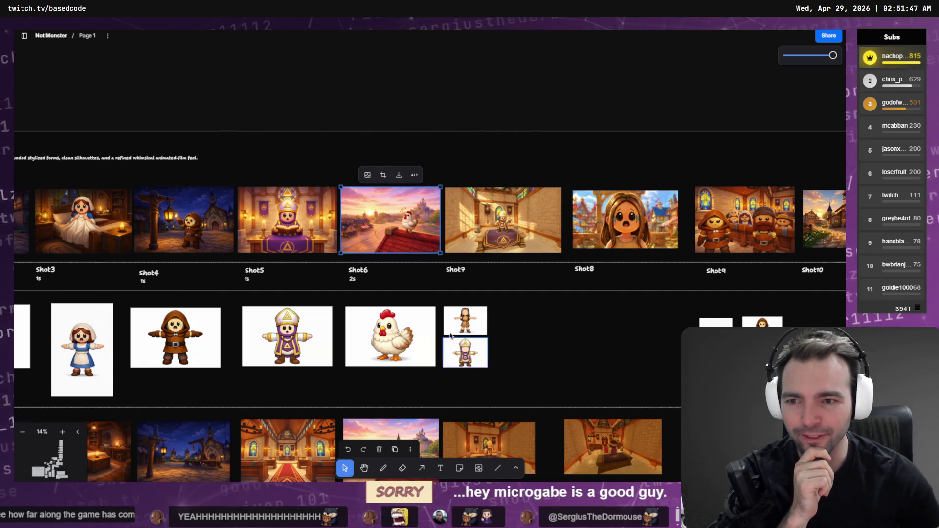
scroll(451, 336, "left", 5)
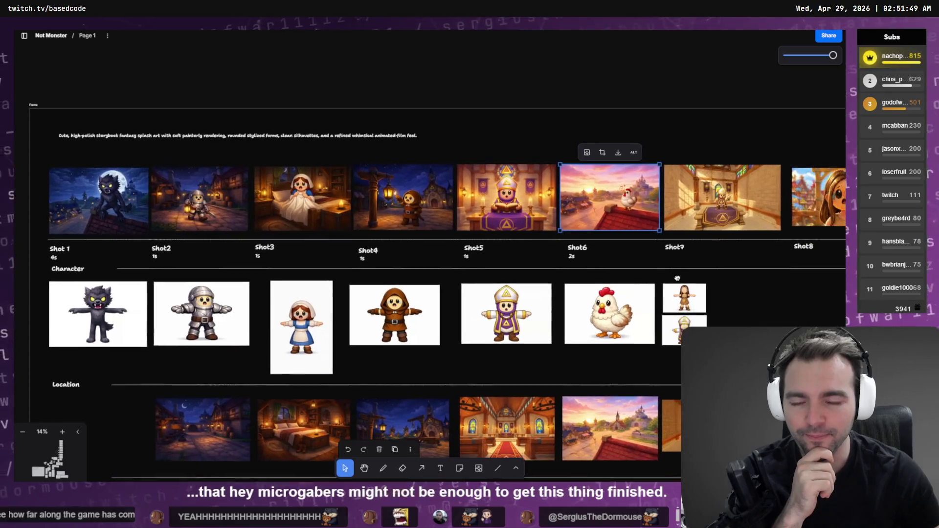
scroll(659, 306, "down", 1)
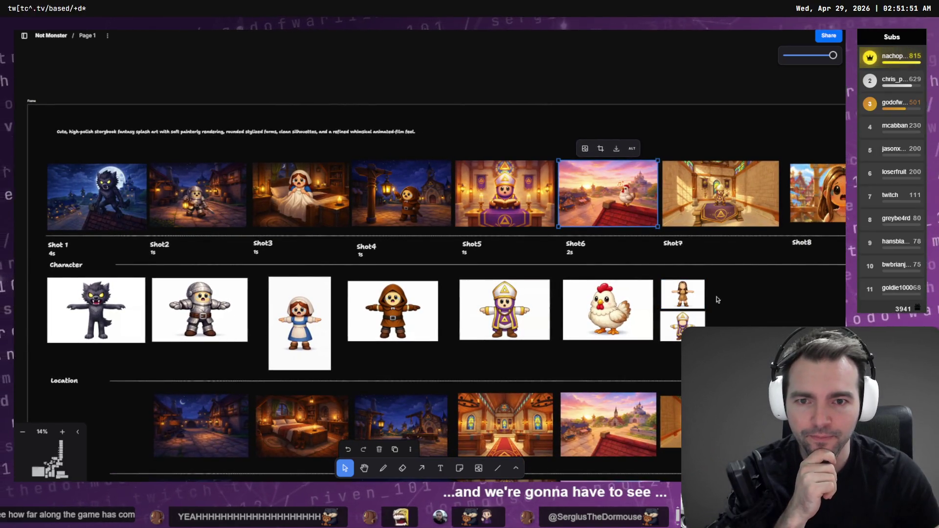
left_click(403, 199)
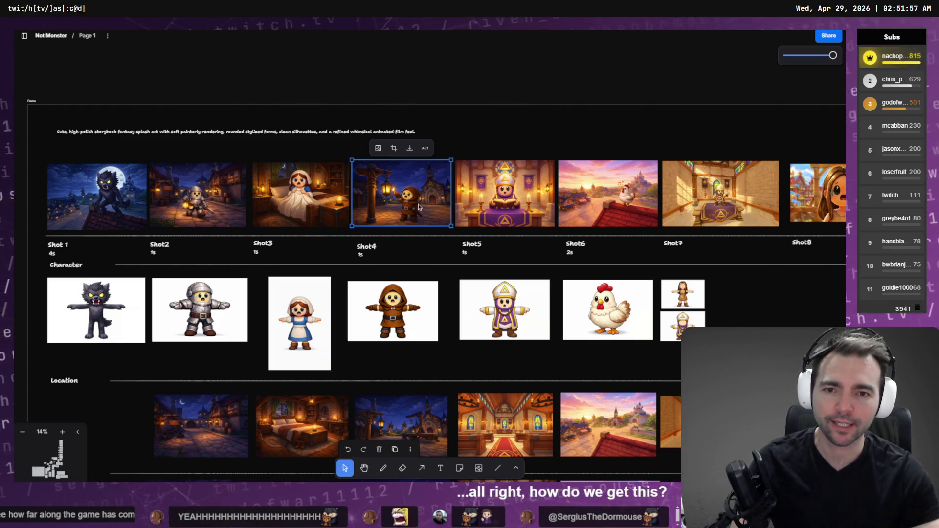
key("alt+Tab")
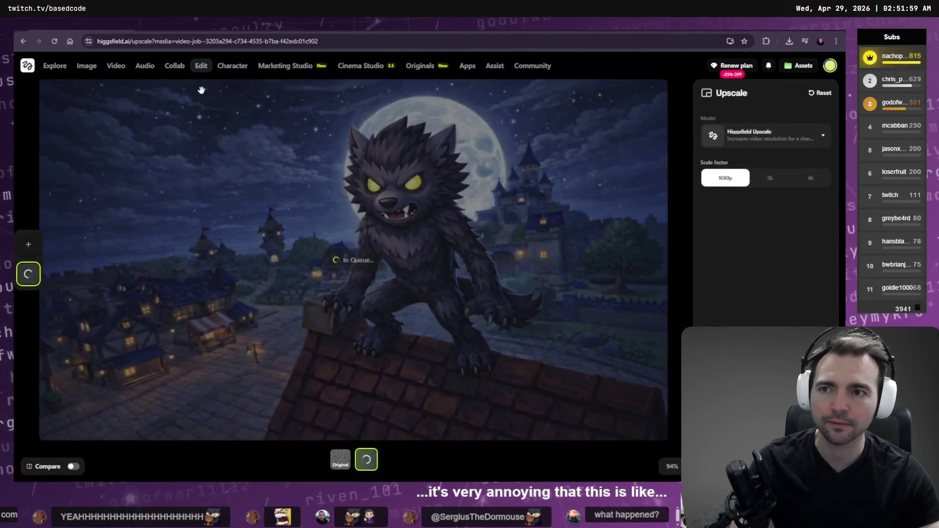
- Open a new browser tab, then move over to the CinematicTrailer timeline in Resolve
key("ctrl+t")
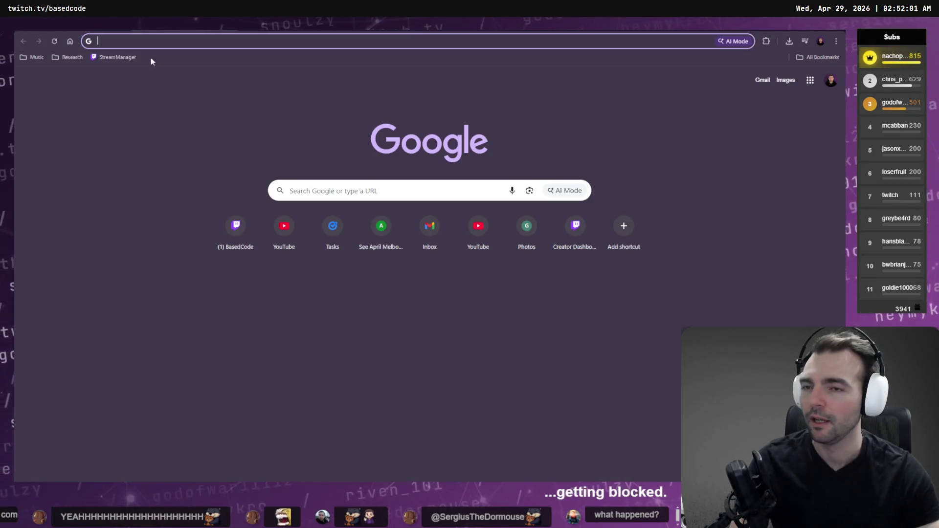
key("alt+Tab")
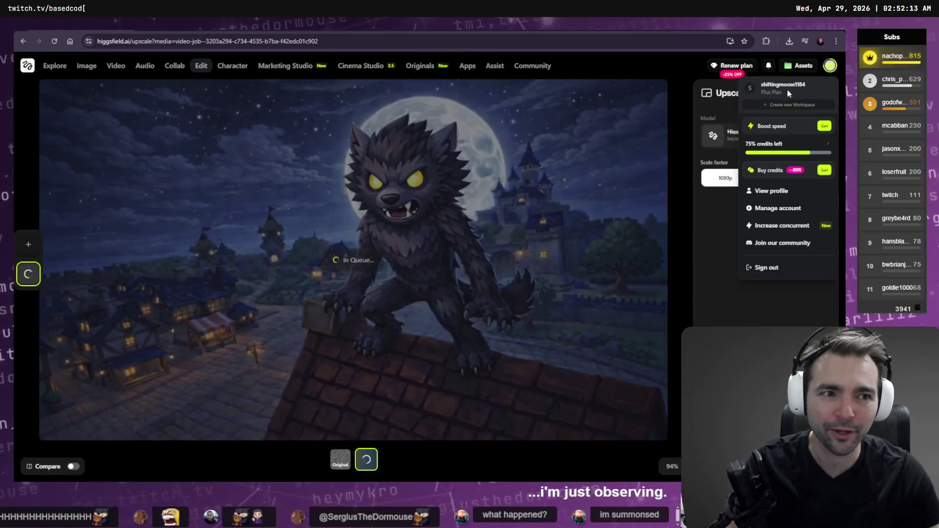
key("alt+Tab")
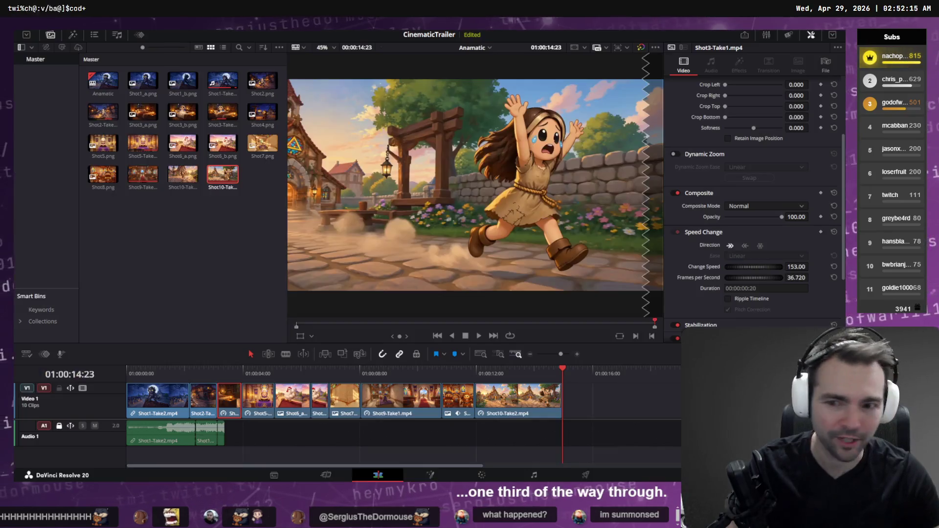
- Play the trailer from the start, scrub between the bishop and running-girl shots, then check Higgsfield credits
key("Home")
key("space")
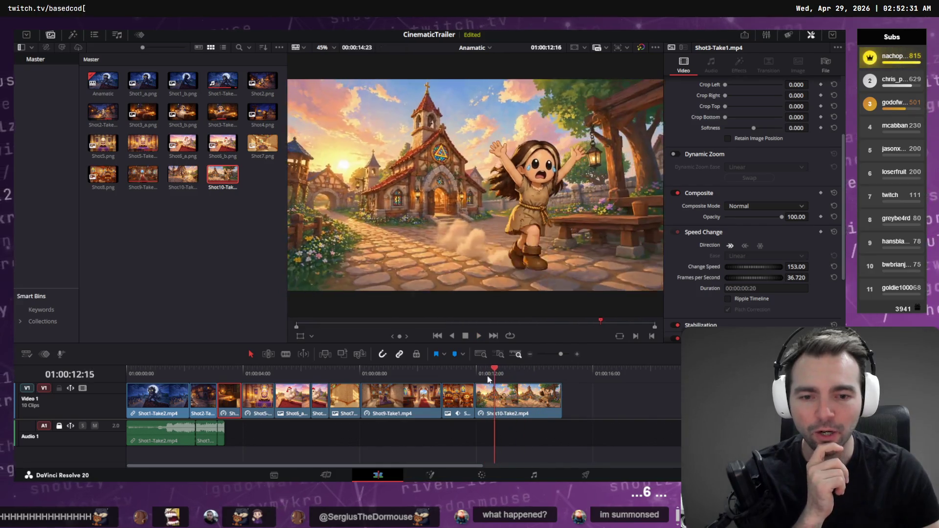
left_click(212, 372)
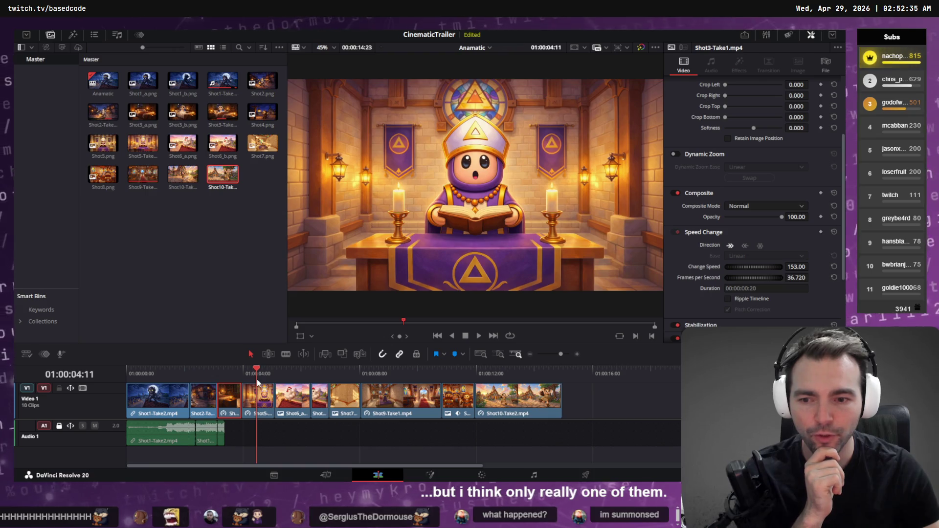
mouse_move(257, 383)
left_mouse_down()
mouse_move(536, 372)
mouse_move(129, 373)
left_mouse_up()
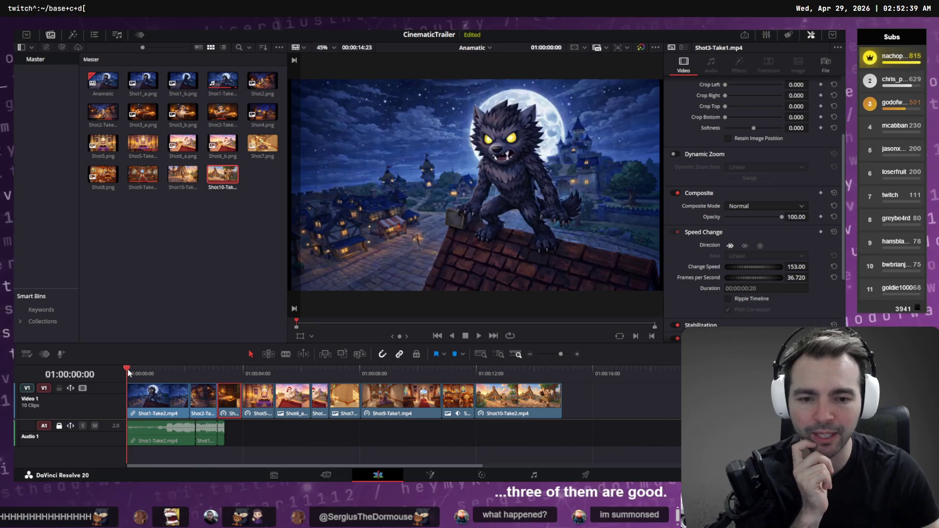
key("space")
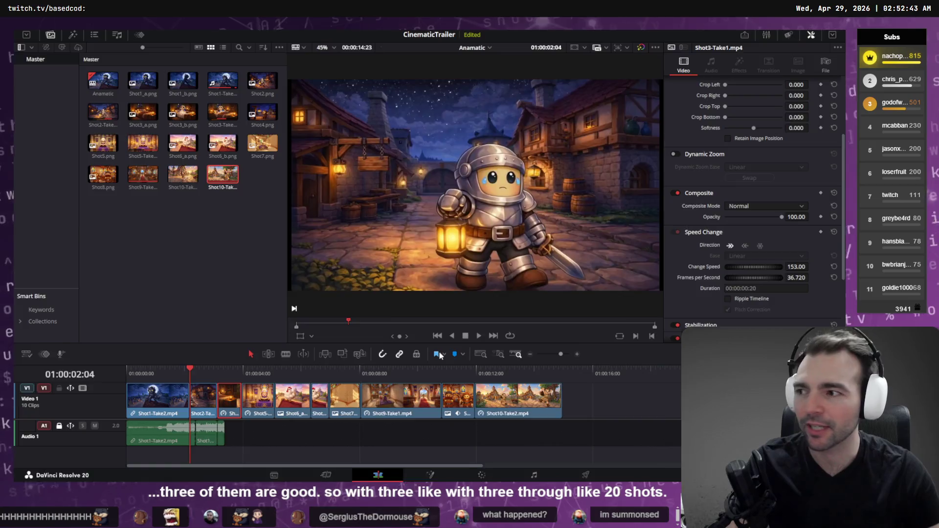
key("alt+Tab")
left_click(831, 66)
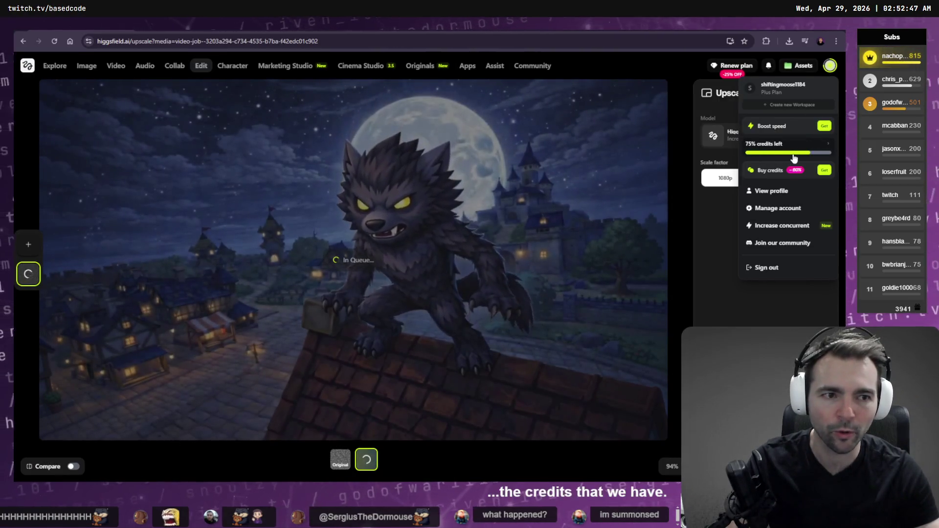
- Reopen the Higgsfield account menu to review remaining credits, then close it
left_click(823, 153)
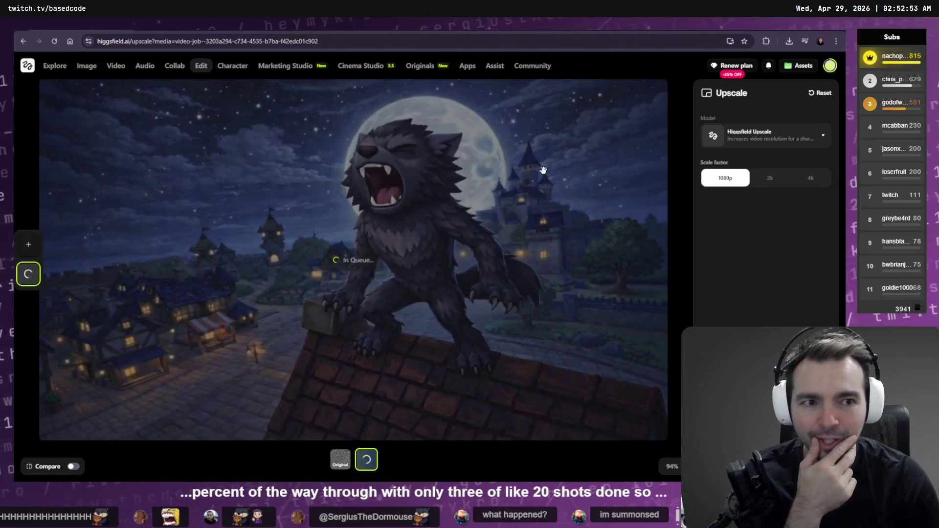
left_click(829, 68)
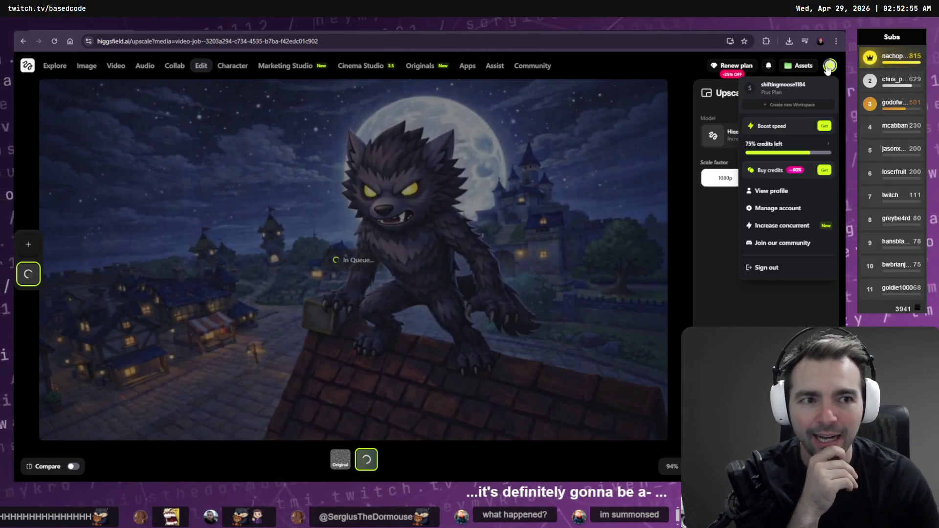
left_click(827, 68)
left_click(826, 68)
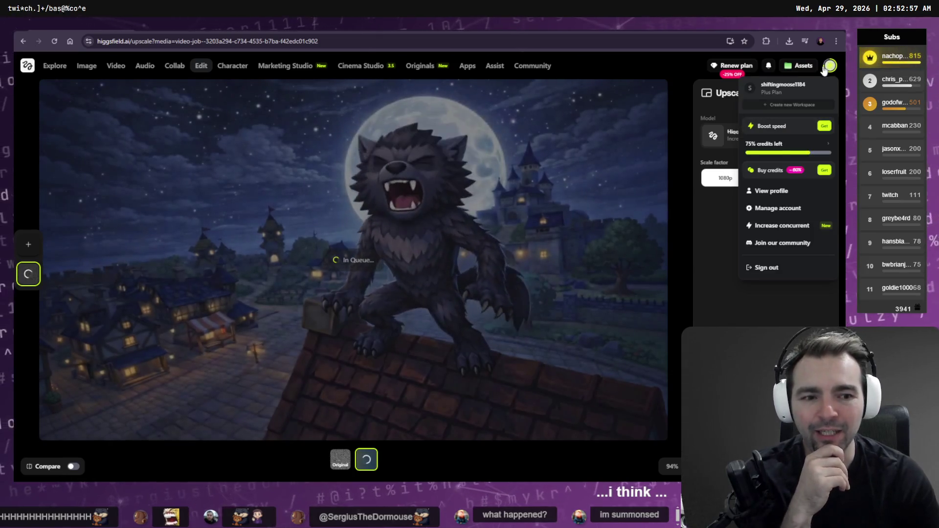
left_click(825, 68)
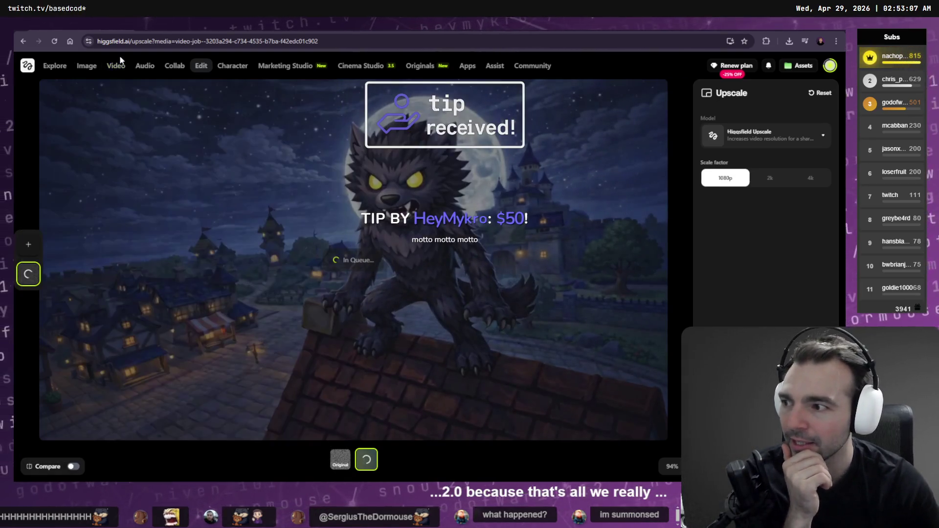
mouse_move(87, 66)
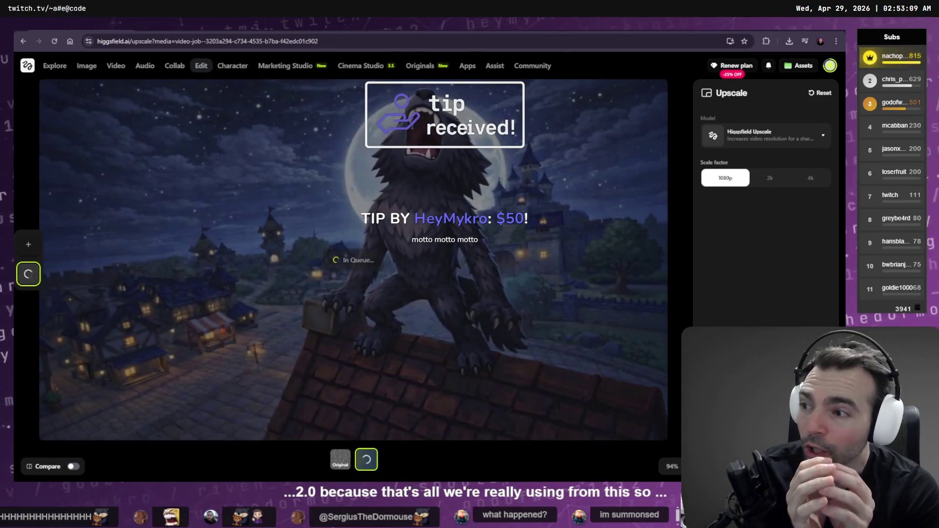